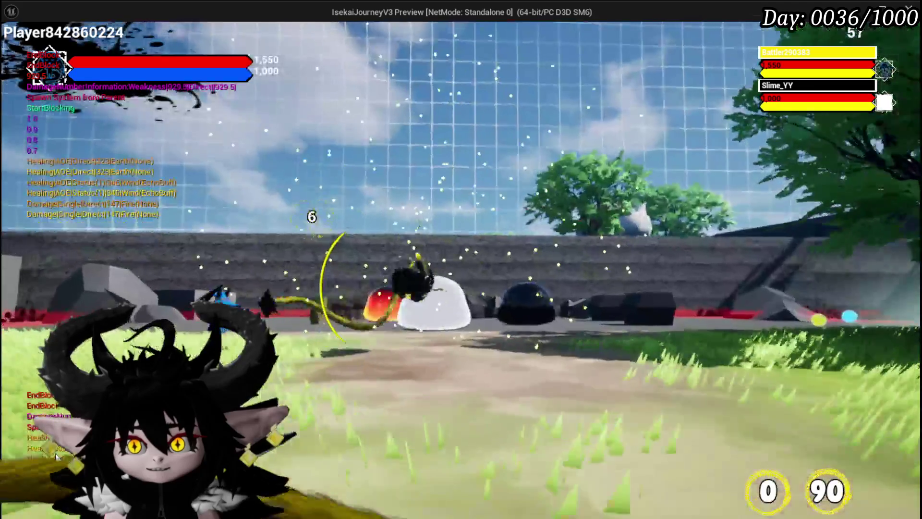
# Step: End the play session and return to the L_DungeonCreationTest level editor
pyautogui.press('Escape')
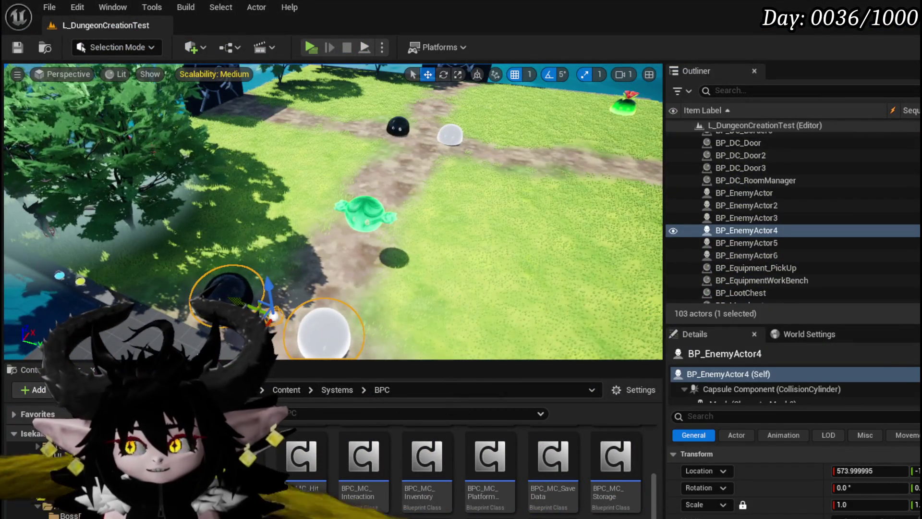
# Step: Open the StaminaRefilStart function graph in the BPC_OOC blueprint
pyautogui.hotkey('alt', 'Tab')
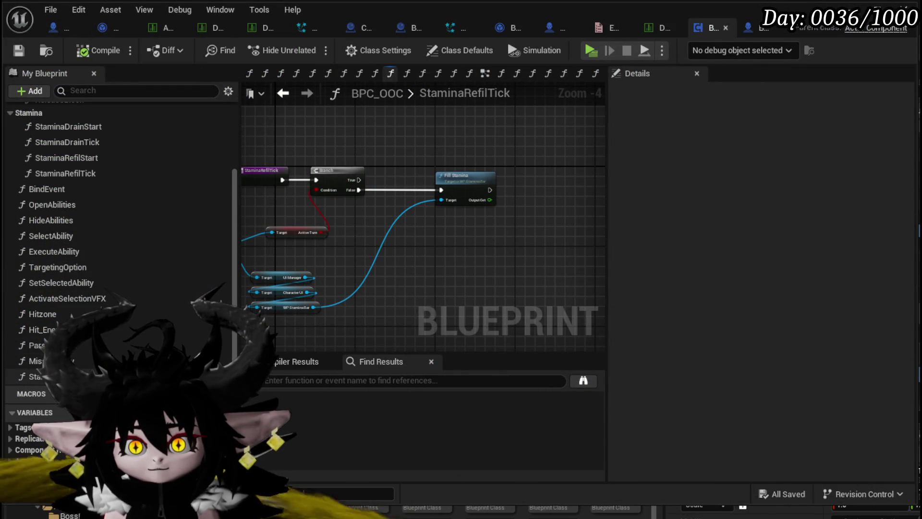
pyautogui.scroll(3, 111, 216)
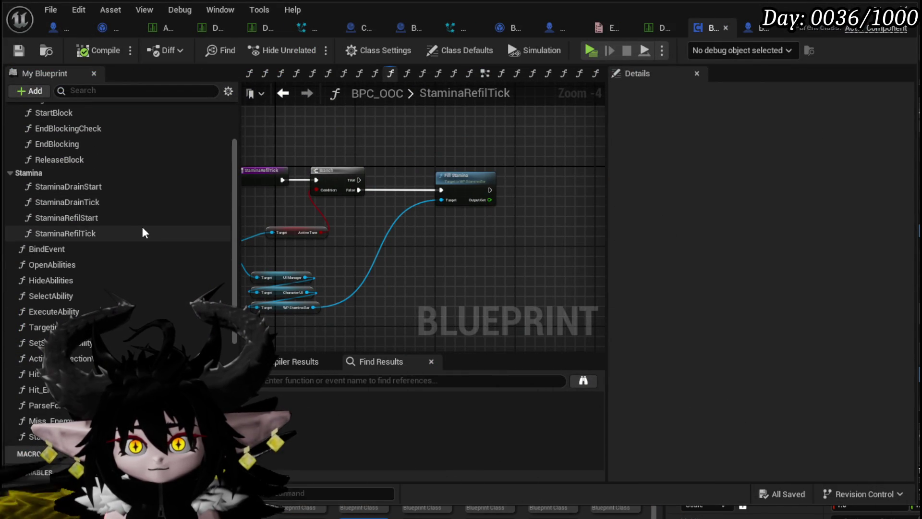
pyautogui.doubleClick(111, 218)
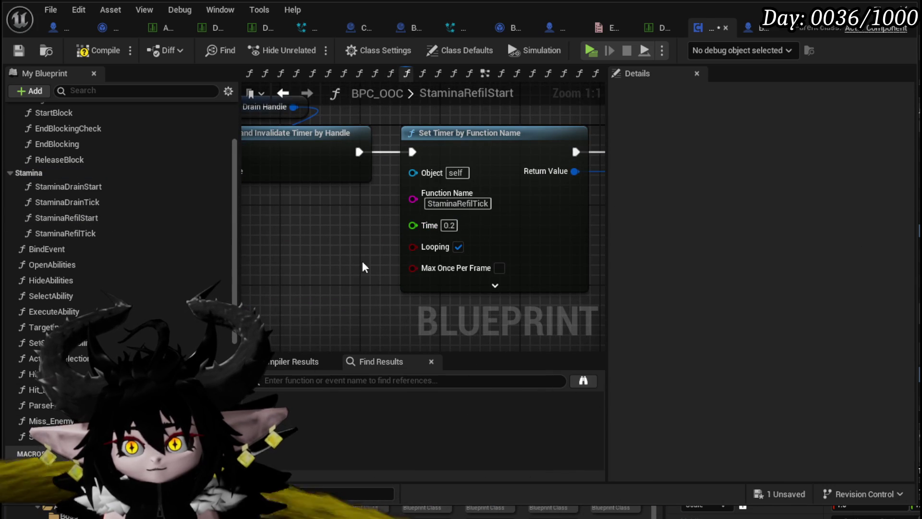
# Step: Compile and save BPC_OOC, then launch a game preview to test stamina refill
pyautogui.click(22, 51)
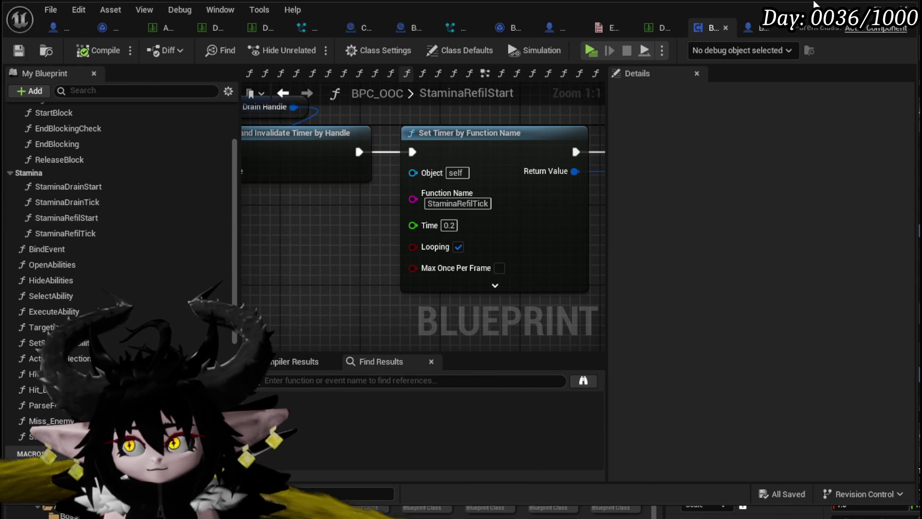
pyautogui.click(814, 4)
pyautogui.hotkey('alt', 'p')
# Step: Walk toward the slimes casting a water spell to test stamina, then close the preview
pyautogui.press('w')
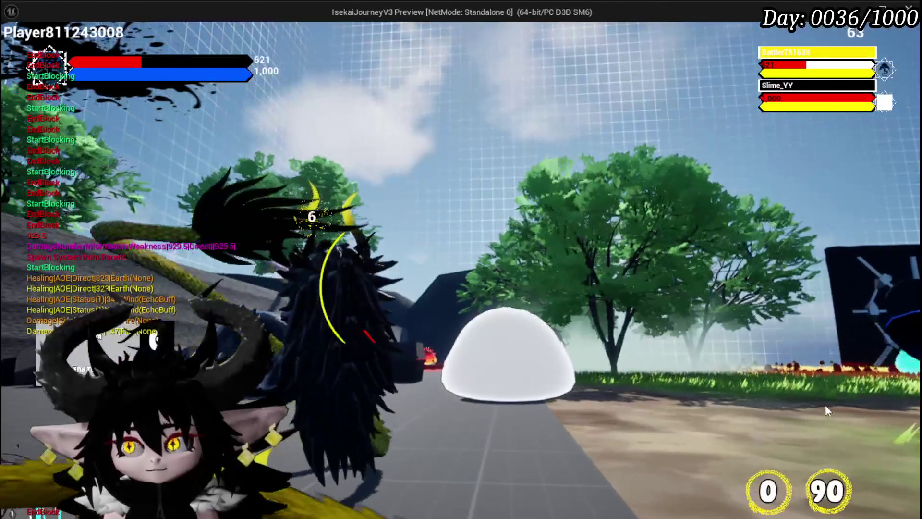
pyautogui.press('Escape')
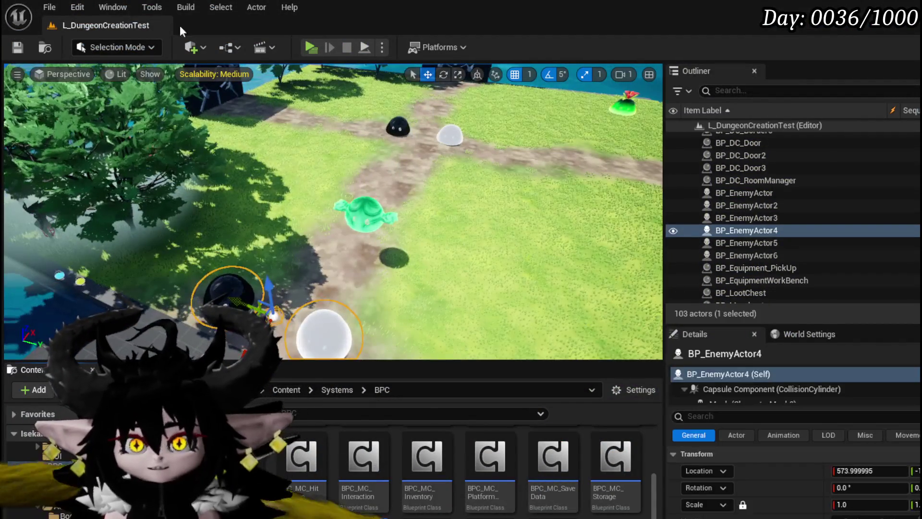
# Step: Save all packages, playtest blocking while running at the slimes, then save the current map
pyautogui.click(17, 47)
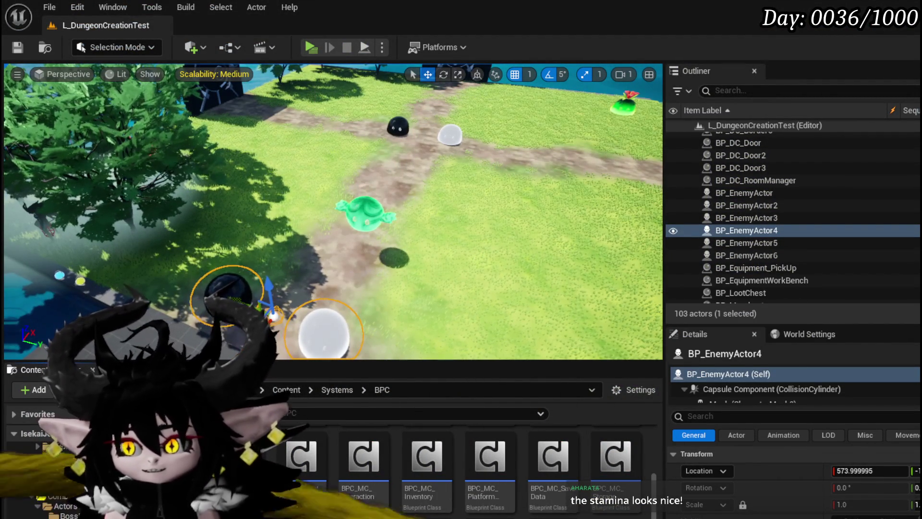
pyautogui.click(309, 47)
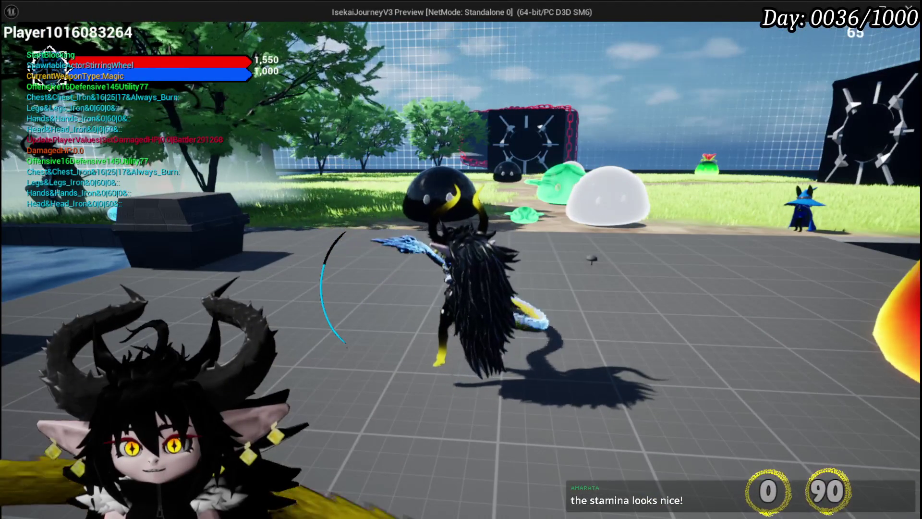
pyautogui.press('w')
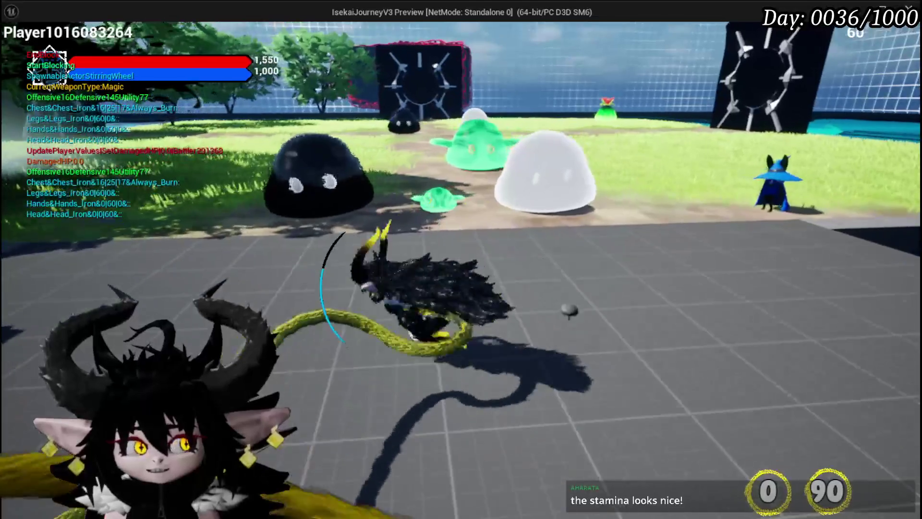
pyautogui.press('w')
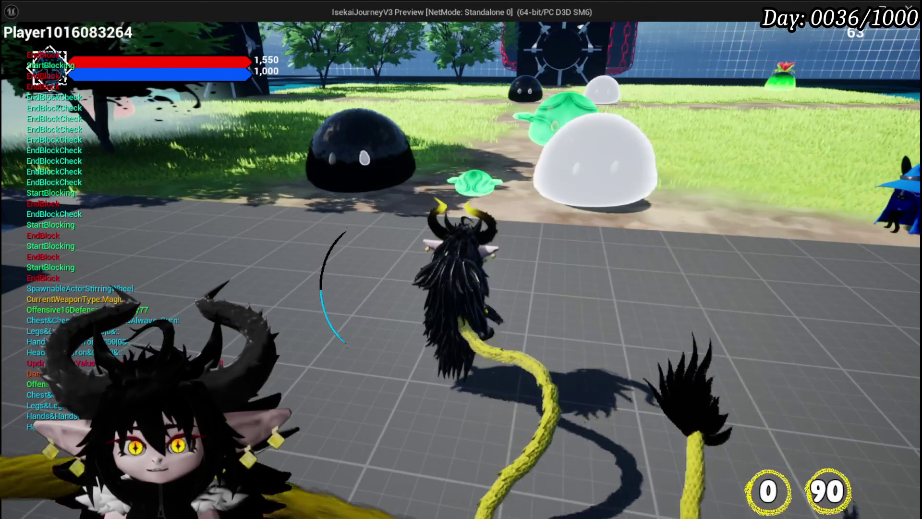
pyautogui.press('Escape')
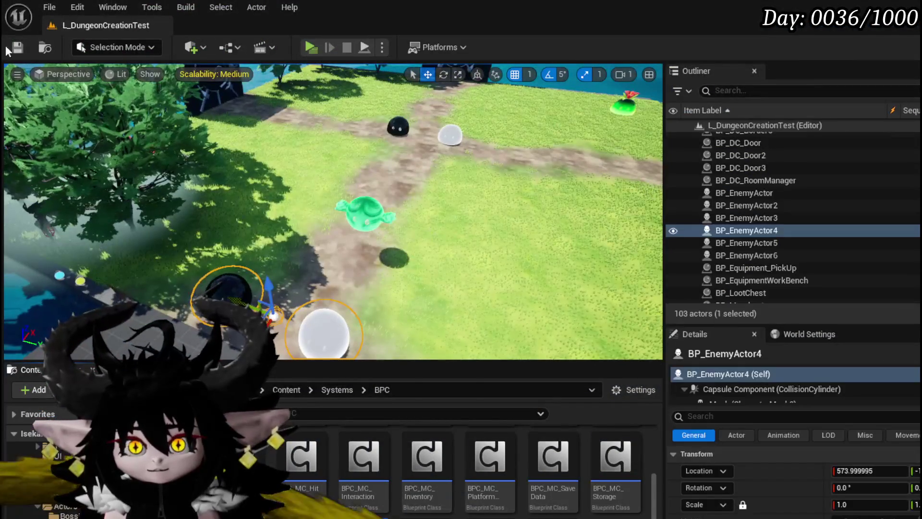
pyautogui.click(17, 47)
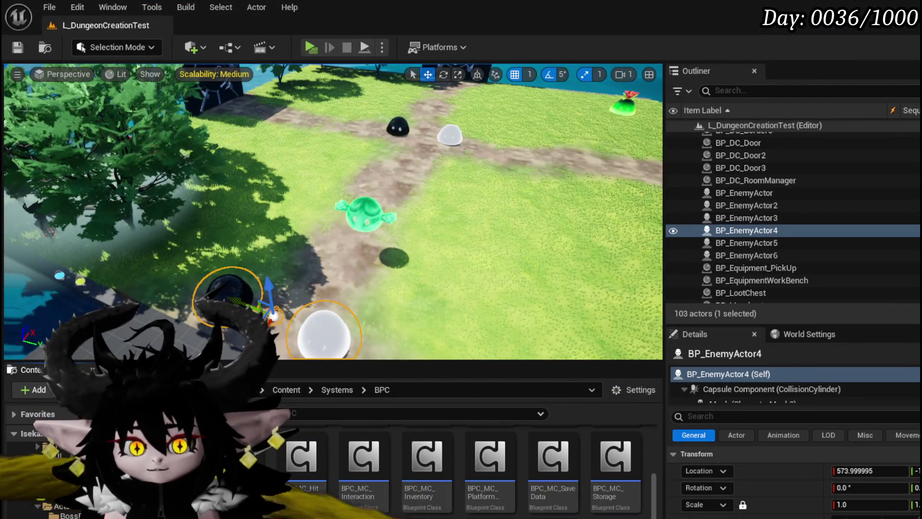
# Step: Bring the SET node of StaminaRefilStart into view and save the BPC_OOC blueprint
pyautogui.hotkey('alt', 'Tab')
pyautogui.scroll(-3, 356, 278)
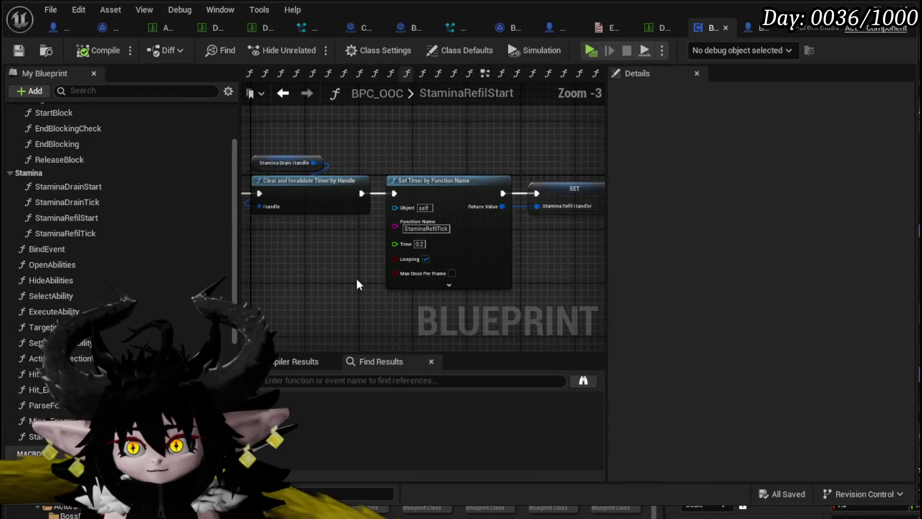
pyautogui.moveTo(466, 265); pyautogui.dragTo(344, 269)
pyautogui.scroll(-1, 398, 303)
pyautogui.click(18, 50)
pyautogui.moveTo(441, 127); pyautogui.dragTo(486, 117)
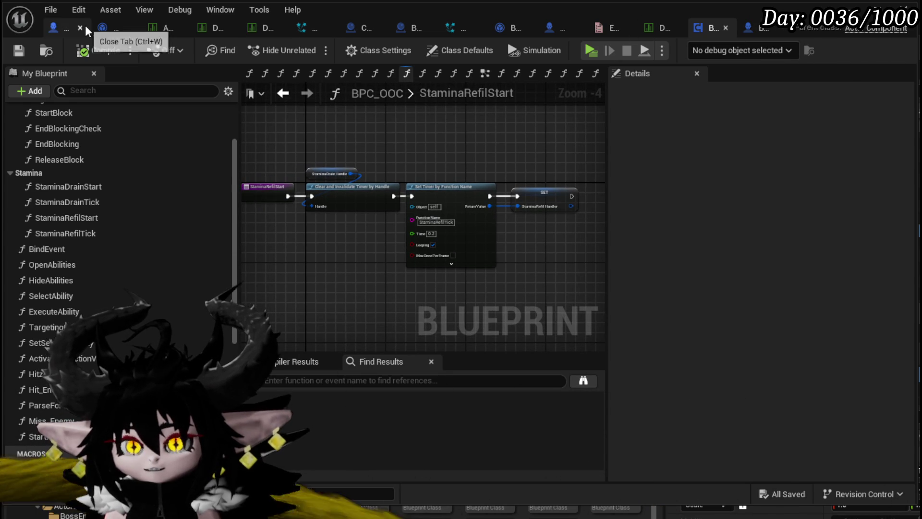
pyautogui.click(47, 27)
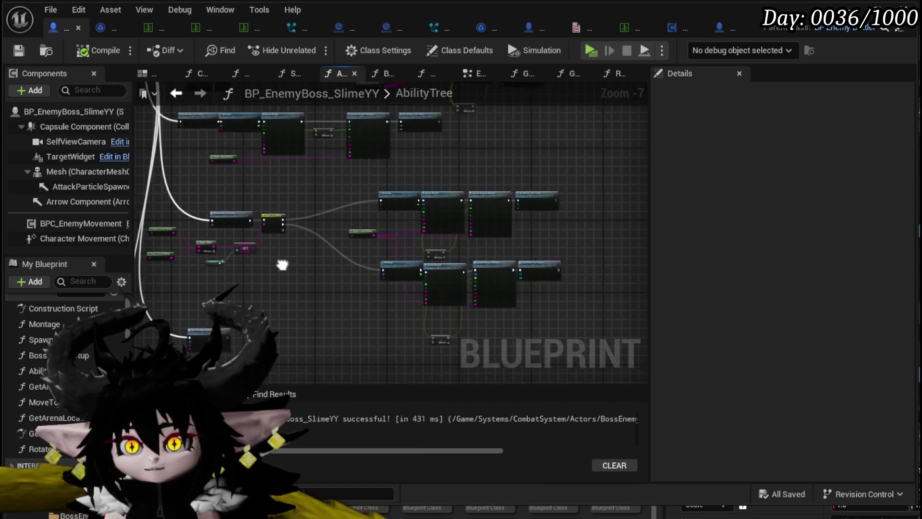
# Step: Change the Spawn Delayed Marker's Size pin to 3000:1000
pyautogui.scroll(7, 434, 291)
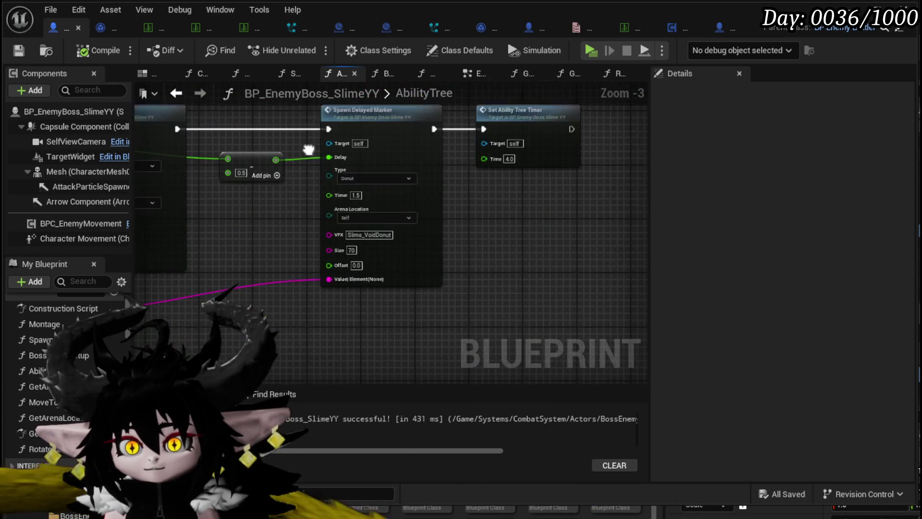
pyautogui.scroll(-3, 231, 253)
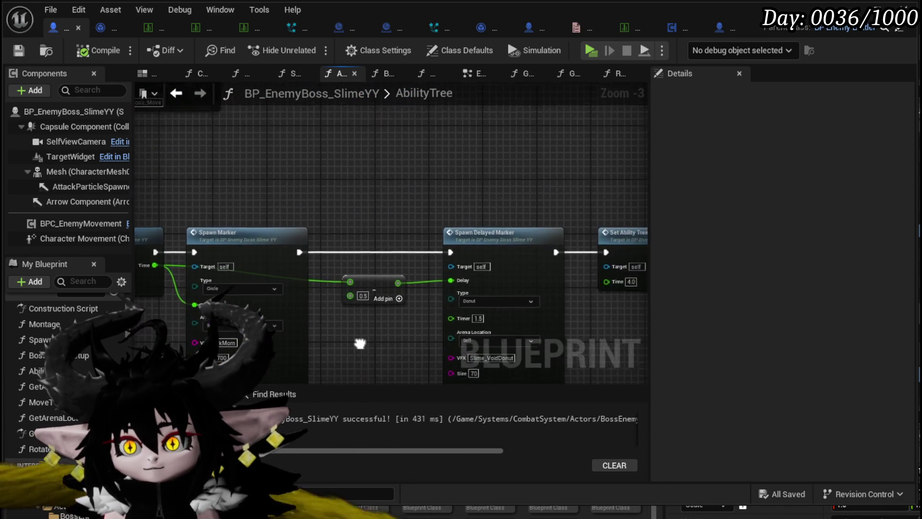
pyautogui.scroll(-5, 286, 306)
pyautogui.scroll(4, 378, 264)
pyautogui.scroll(4, 379, 264)
pyautogui.moveTo(379, 264)
pyautogui.mouseDown()
pyautogui.moveTo(211, 108)
pyautogui.moveTo(229, 125)
pyautogui.mouseUp()
pyautogui.moveTo(579, 240); pyautogui.dragTo(502, 258)
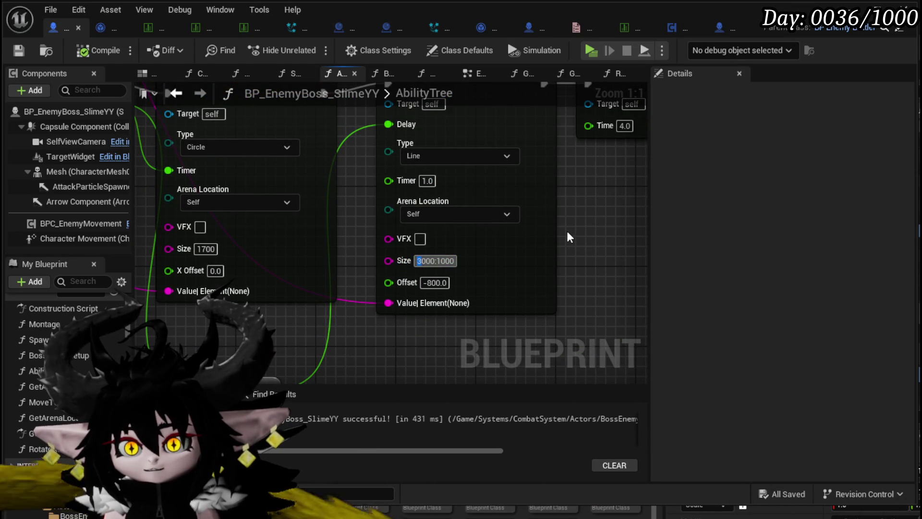
pyautogui.click(419, 261)
pyautogui.write('3')
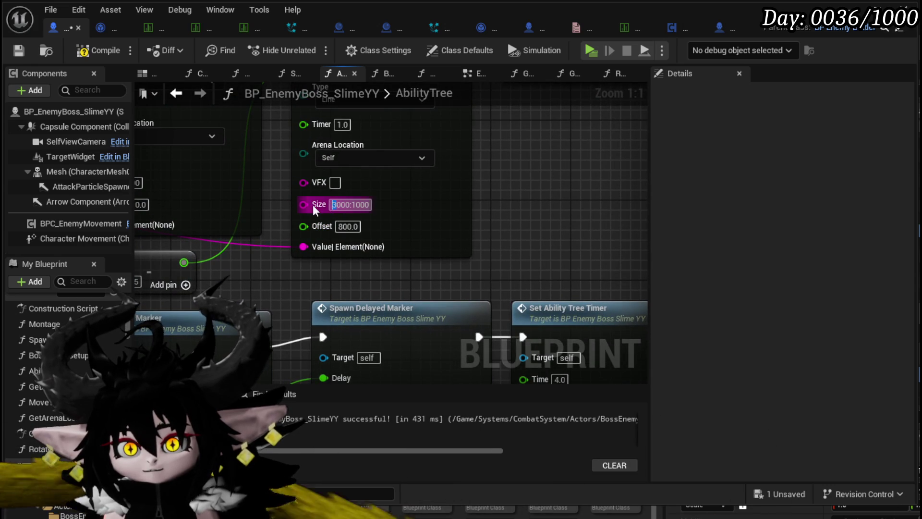
# Step: Restore the line marker Size to 5000:1000 and compile the BP_EnemyBoss_SlimeYY blueprint
pyautogui.scroll(-3, 418, 339)
pyautogui.scroll(-3, 441, 333)
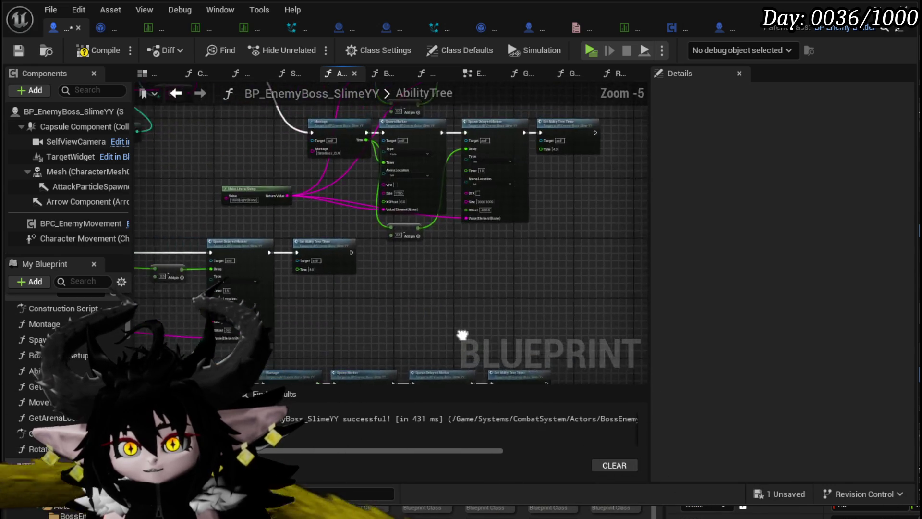
pyautogui.scroll(5, 424, 237)
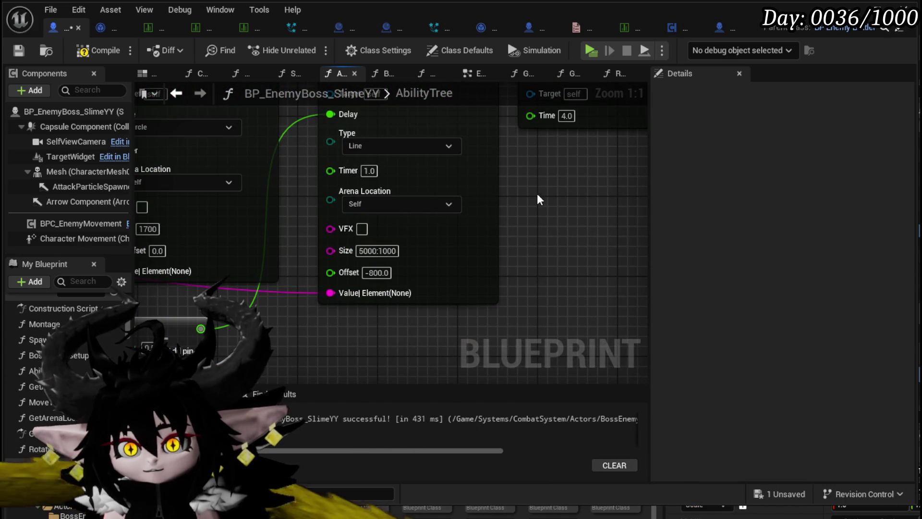
pyautogui.scroll(-3, 537, 193)
pyautogui.scroll(3, 481, 200)
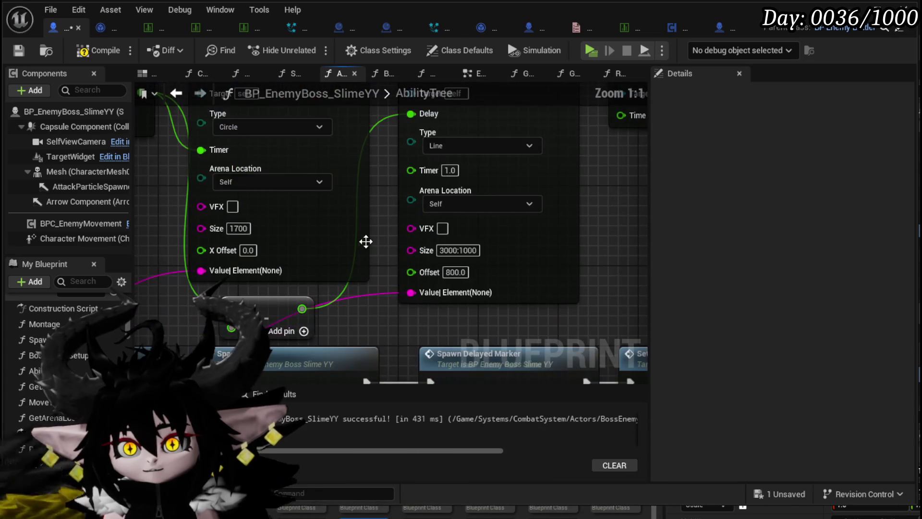
pyautogui.click(444, 250)
pyautogui.scroll(-3, 613, 224)
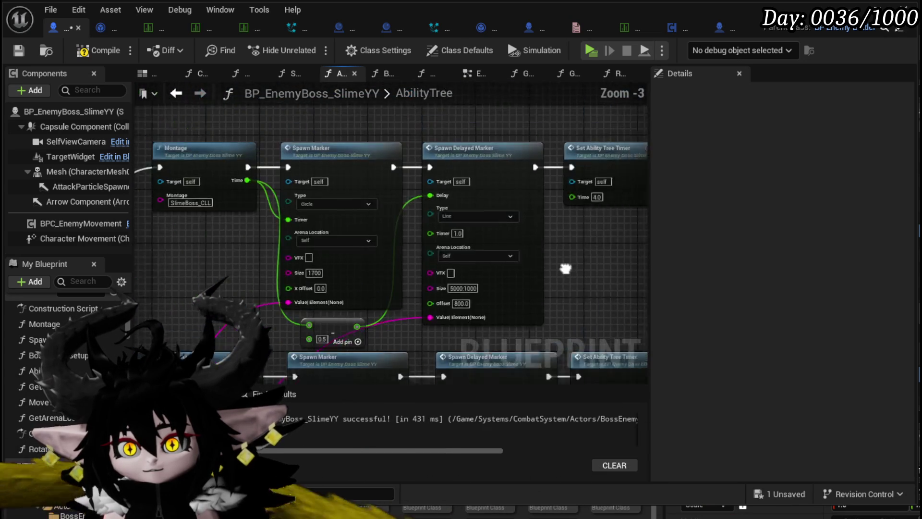
pyautogui.click(91, 50)
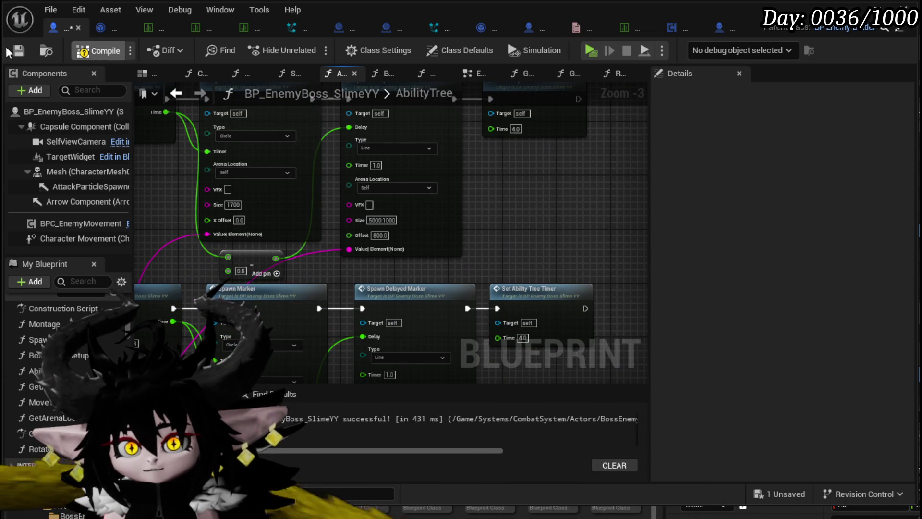
pyautogui.moveTo(537, 175); pyautogui.dragTo(718, 166)
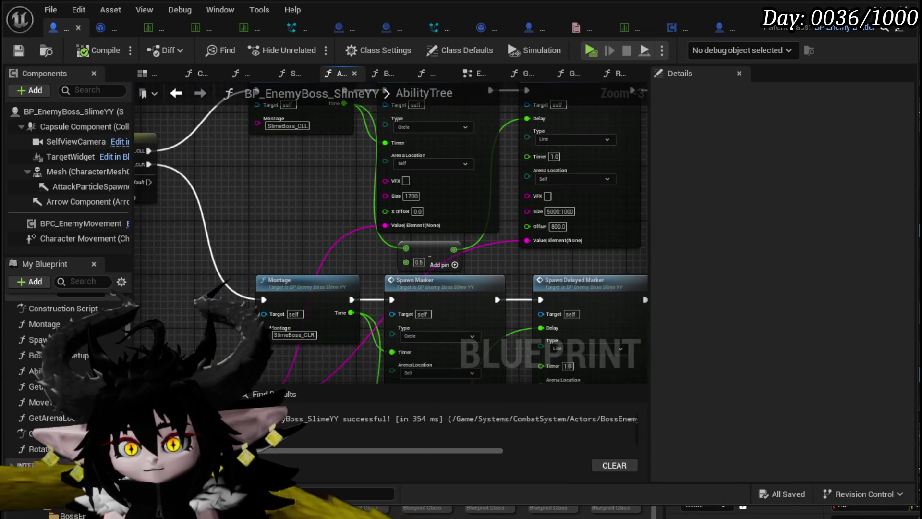
pyautogui.moveTo(254, 180); pyautogui.dragTo(213, 198)
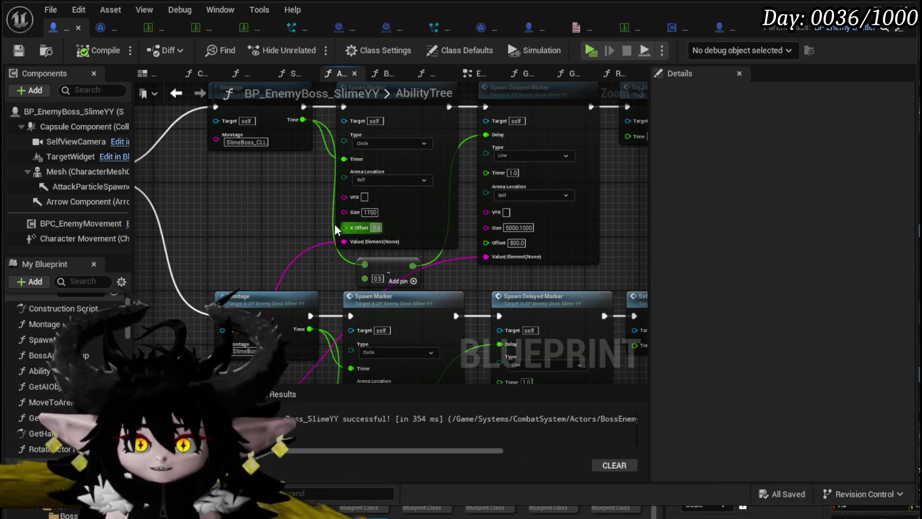
# Step: Pan and zoom the AbilityTree graph to show the Spawn Marker node's inputs
pyautogui.moveTo(282, 184); pyautogui.dragTo(333, 270)
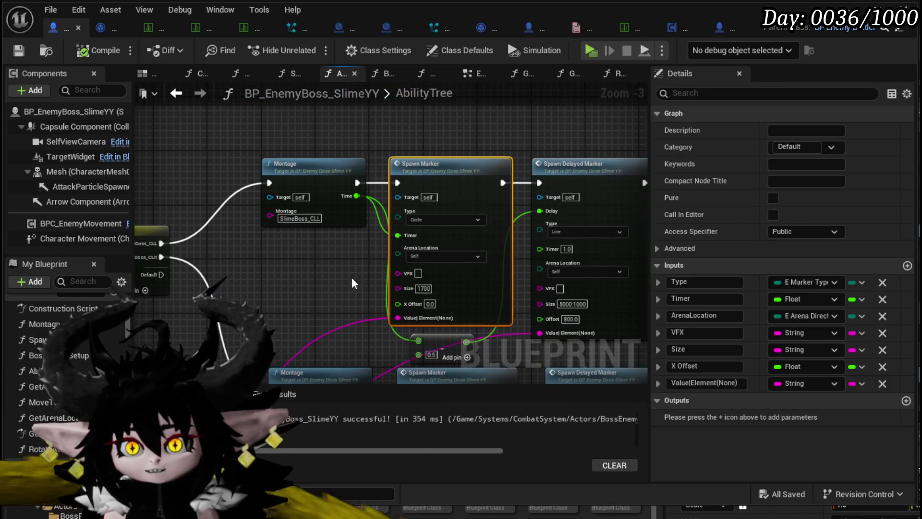
pyautogui.scroll(-2, 354, 285)
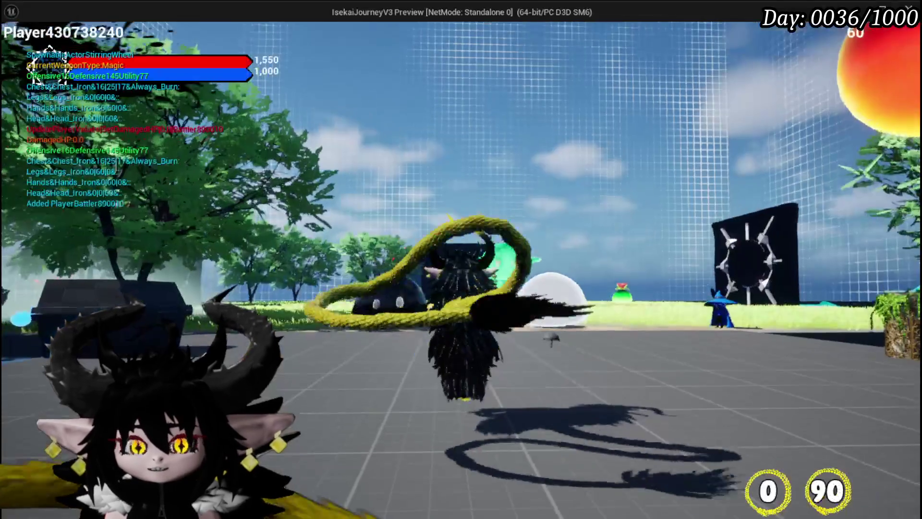
# Step: Walk the character forward toward the slimes to draw the ability cards
pyautogui.press('w')
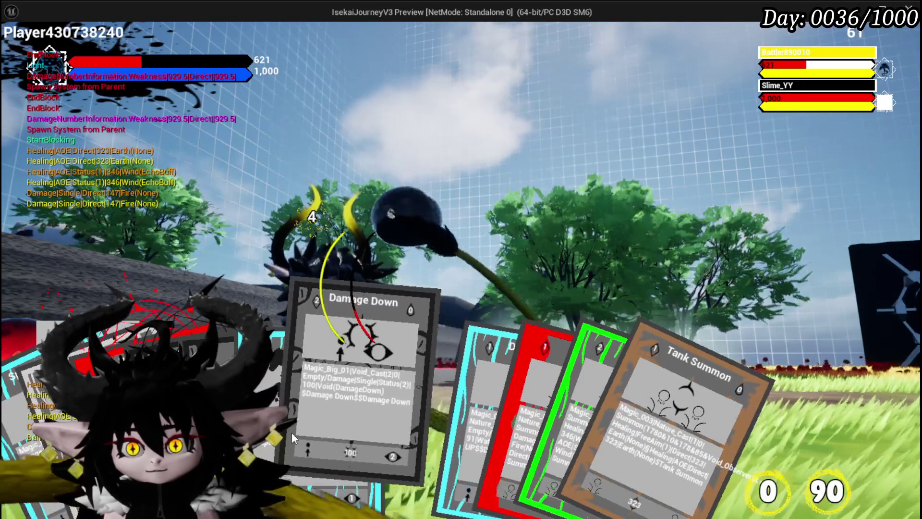
# Step: Play the Damage Down, Defence UP and Void Movement cards on the slime
pyautogui.click(292, 432)
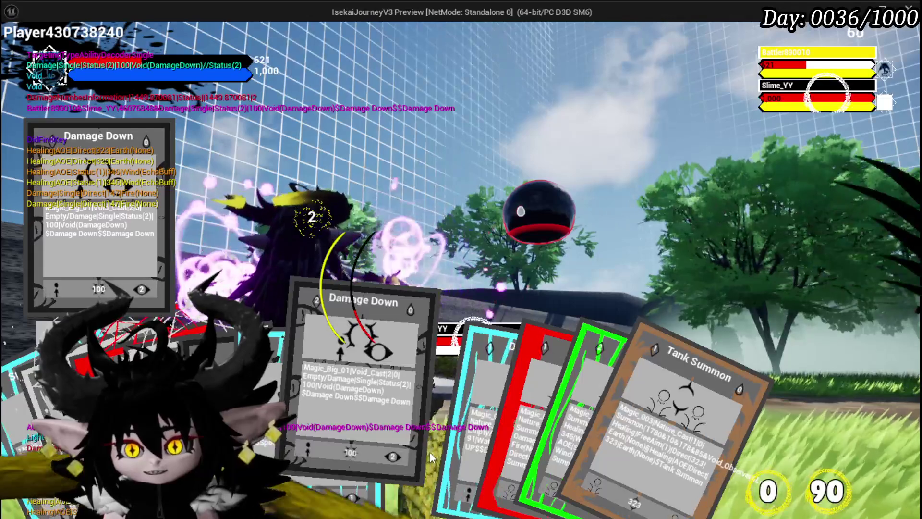
pyautogui.click(439, 441)
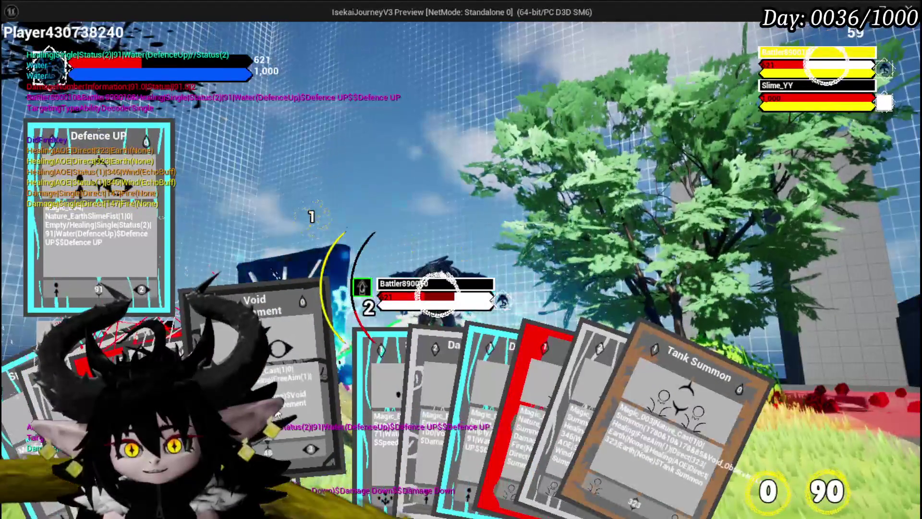
pyautogui.click(278, 414)
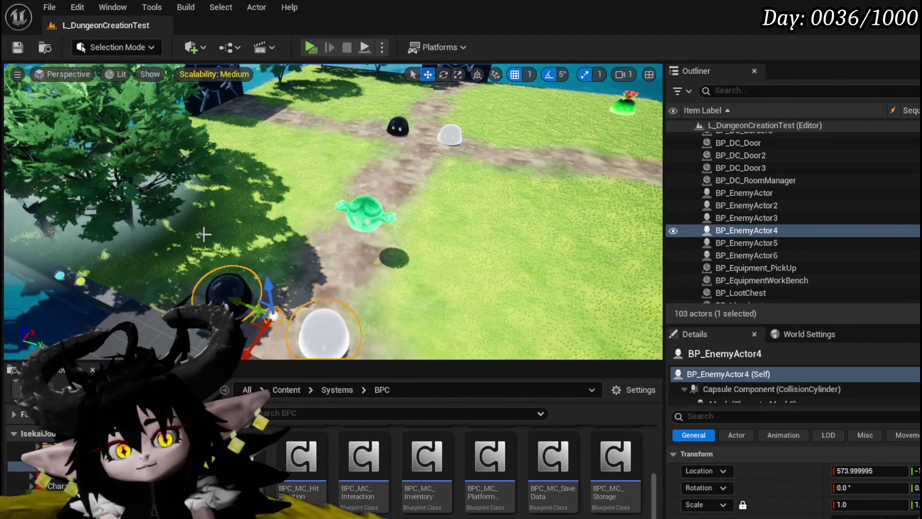
# Step: Save the level with Ctrl+S, relaunch the game preview and bring up the in-game menu
pyautogui.hotkey('ctrl', 's')
pyautogui.click(309, 47)
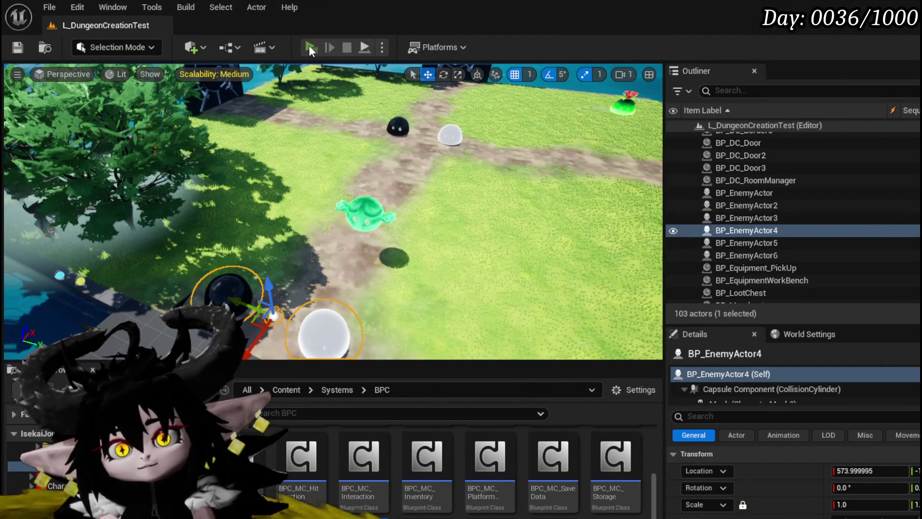
pyautogui.press('Tab')
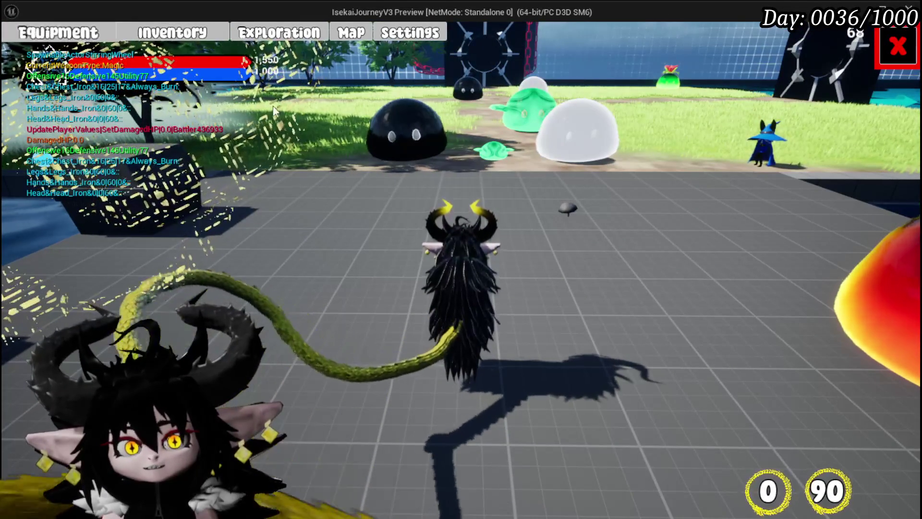
# Step: Check the Equipment panel, resume play and run toward the black slime
pyautogui.click(61, 32)
pyautogui.click(897, 46)
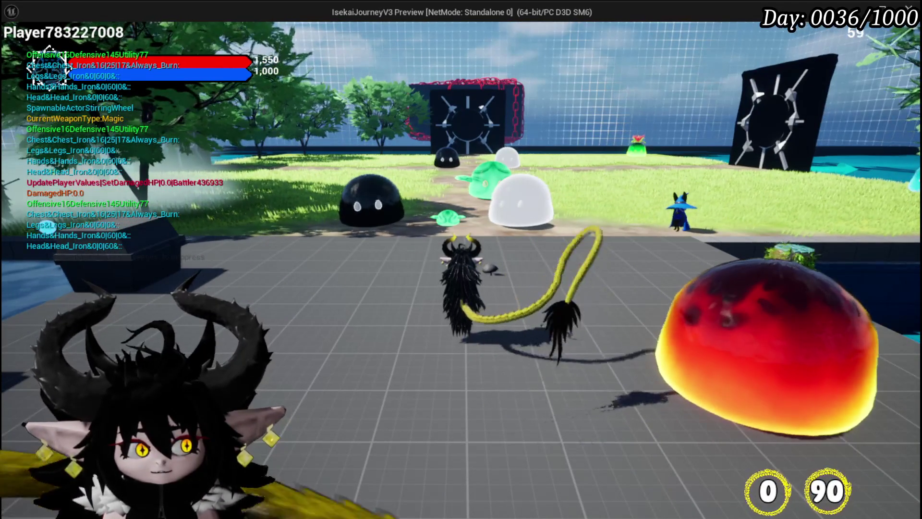
pyautogui.press('w')
pyautogui.press('w')
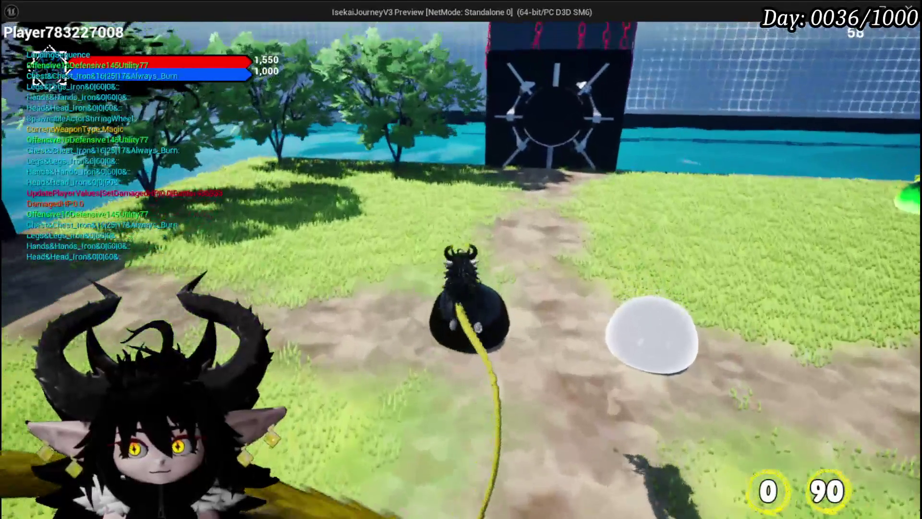
pyautogui.press('w')
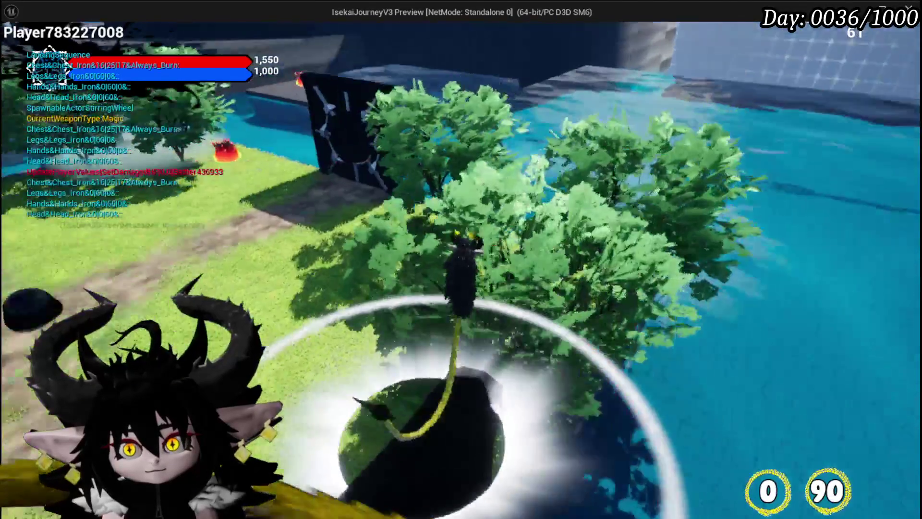
# Step: Run along the island edge across the stone platform, then stop the preview
pyautogui.press('w')
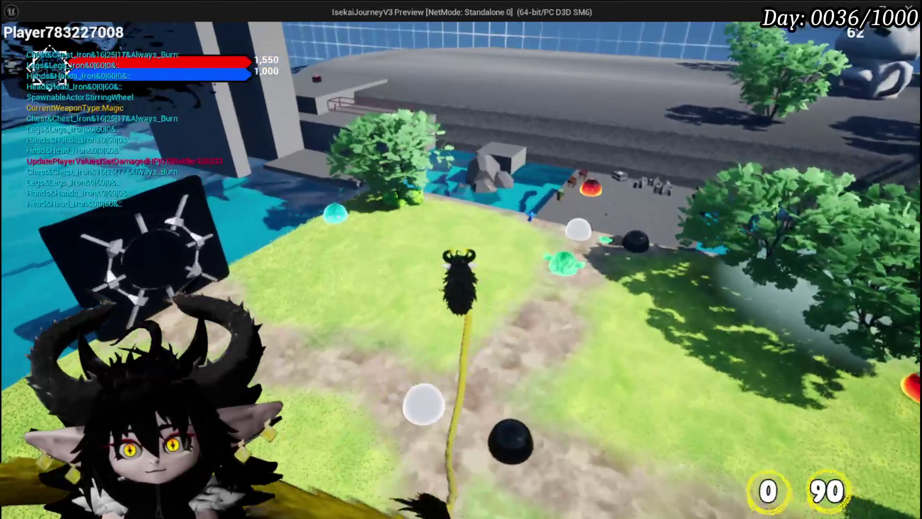
pyautogui.press('w')
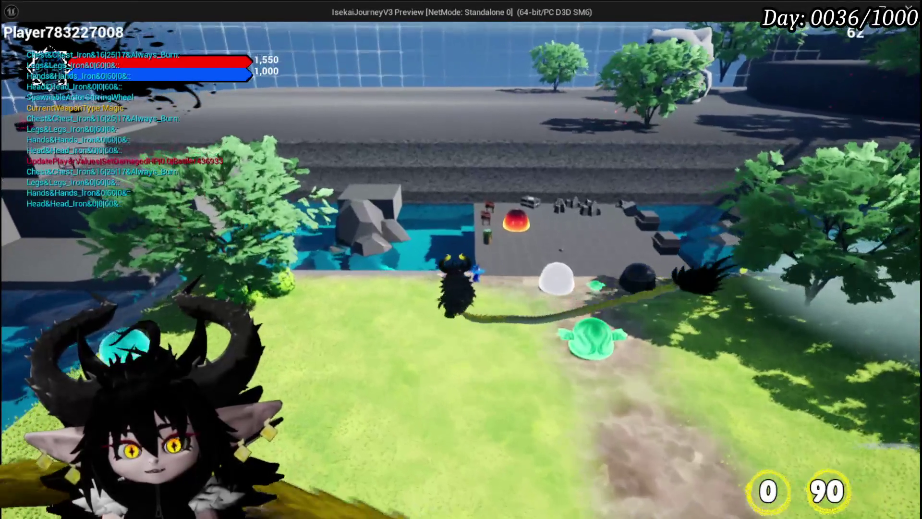
pyautogui.press('w')
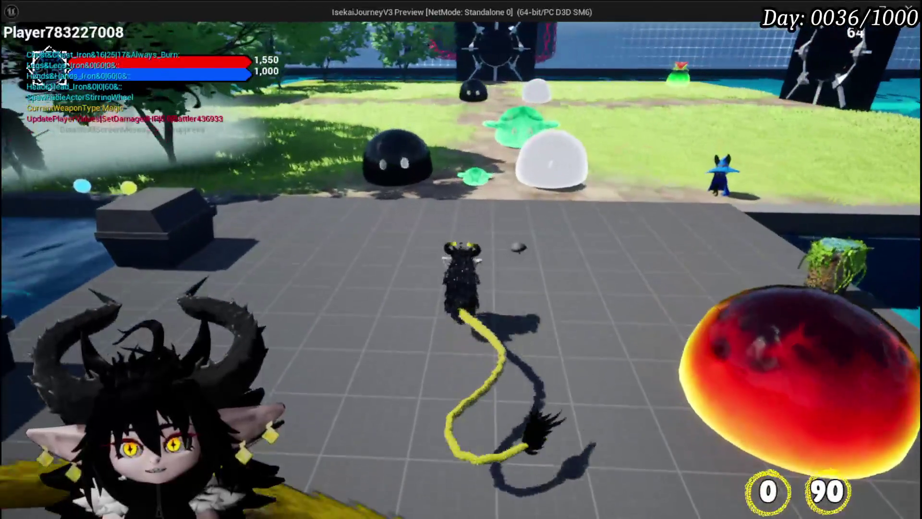
pyautogui.press('Escape')
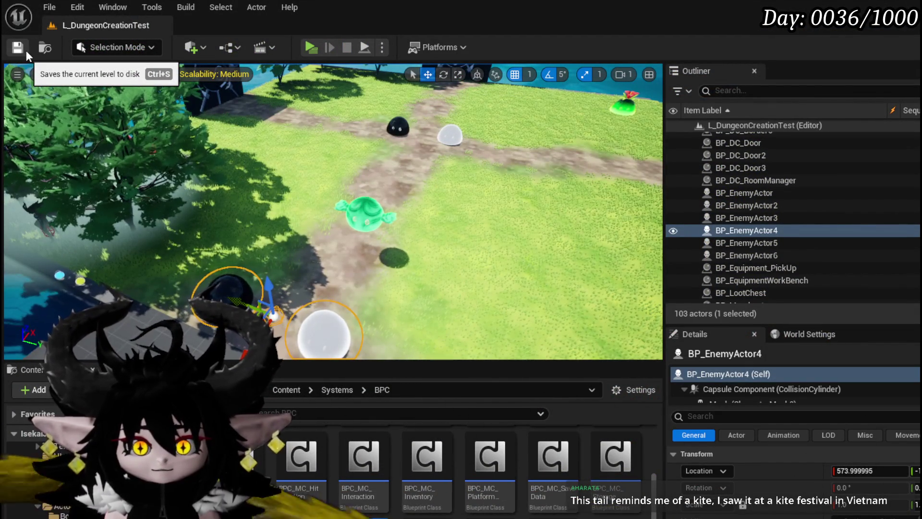
# Step: Start another IsekaiJourneyV3 standalone preview with the toolbar Play button
pyautogui.click(311, 47)
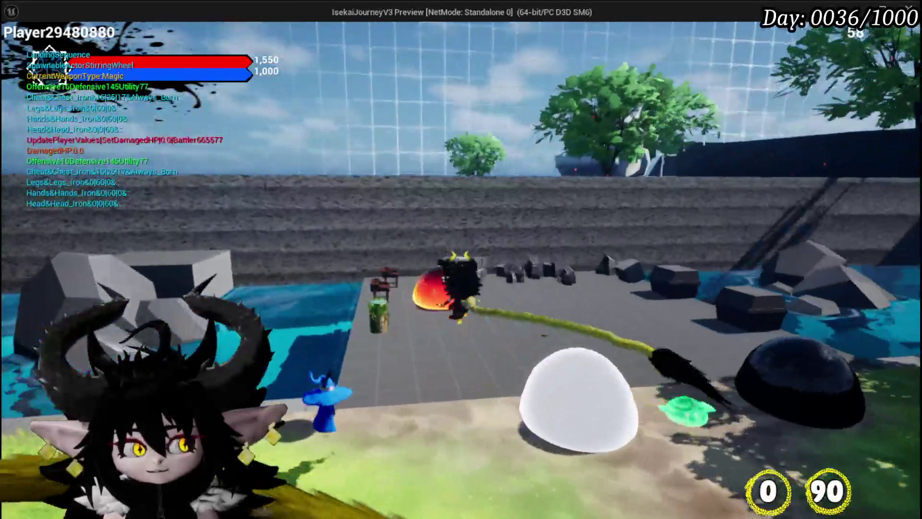
# Step: Run the character past the black and red slimes onto the grey floor
pyautogui.press('w')
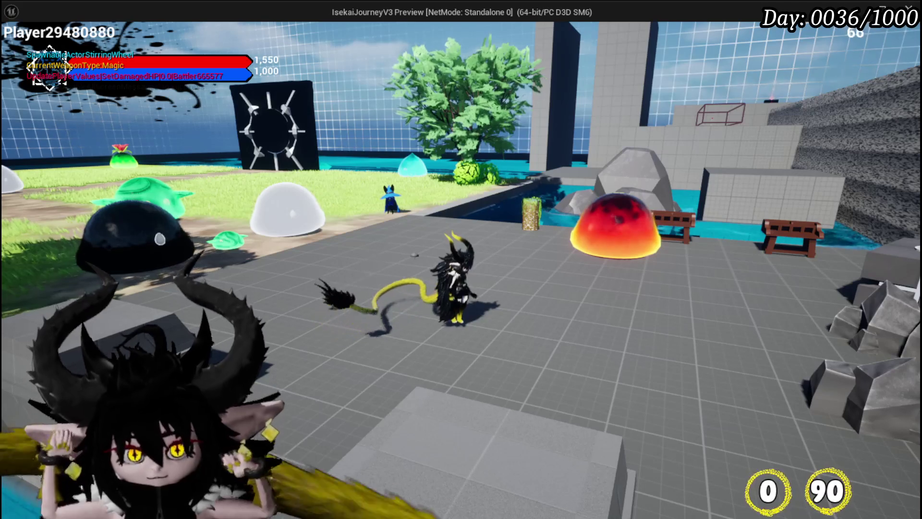
pyautogui.press('w')
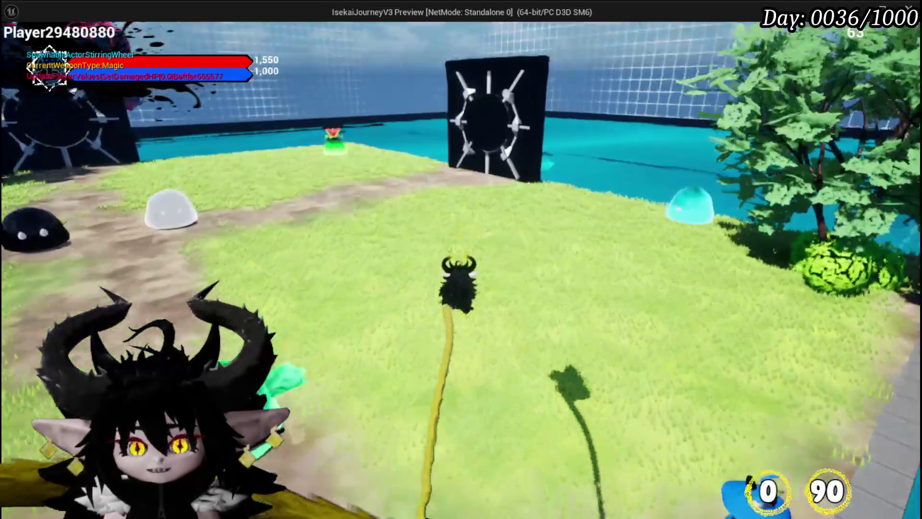
pyautogui.press('space')
pyautogui.press('w')
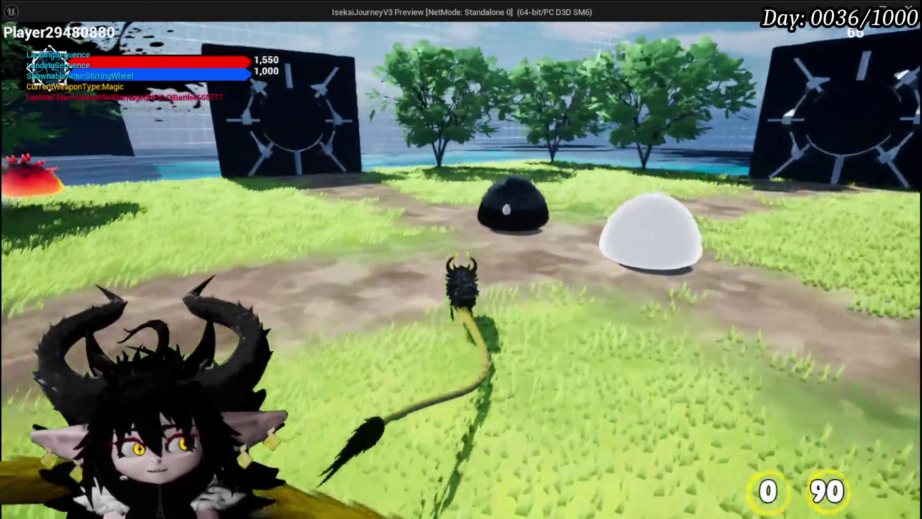
pyautogui.press('w')
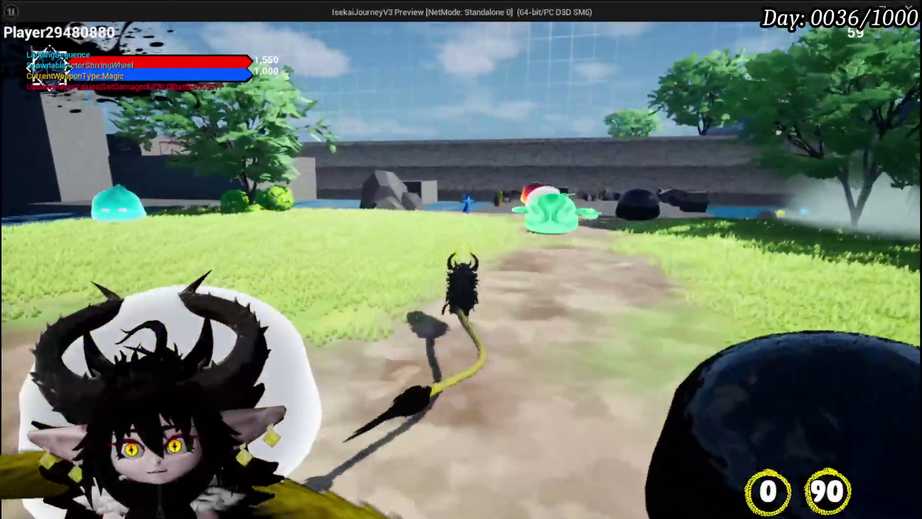
pyautogui.press('w')
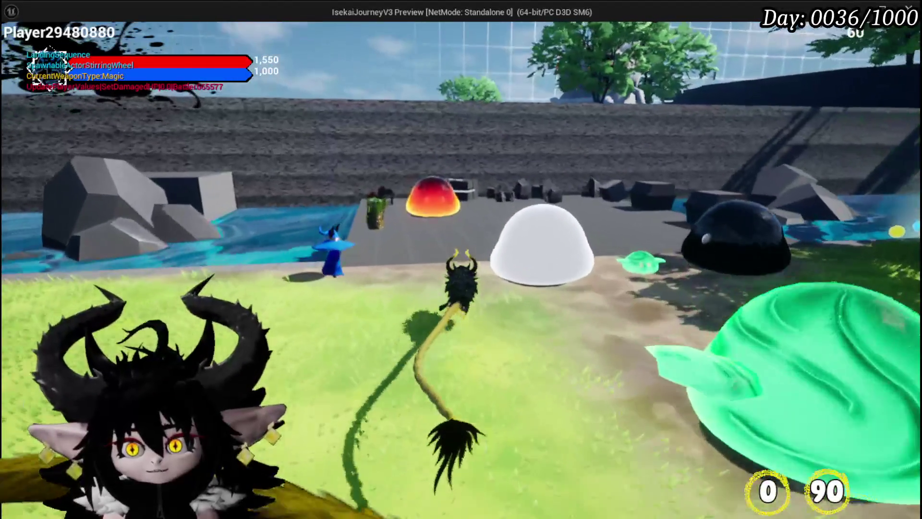
# Step: Head to the benches by the pool and bring up the ability editing panel
pyautogui.press('w')
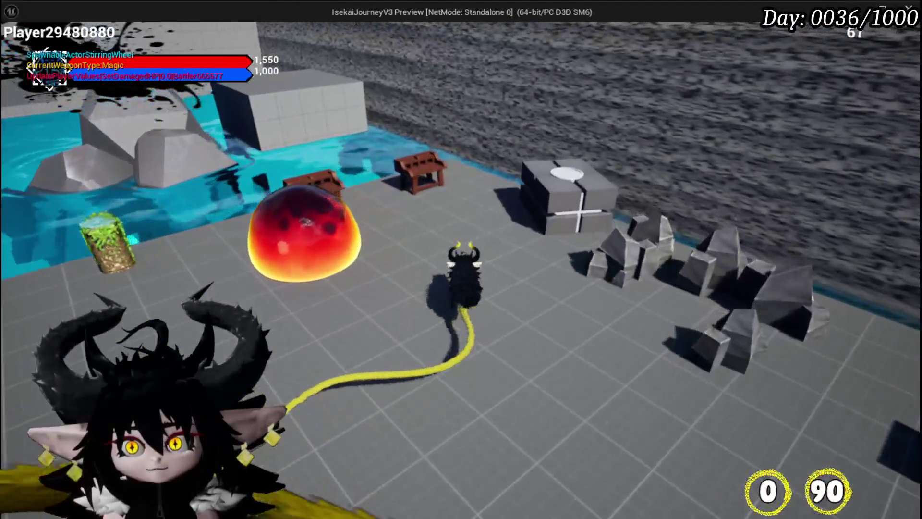
pyautogui.press('w')
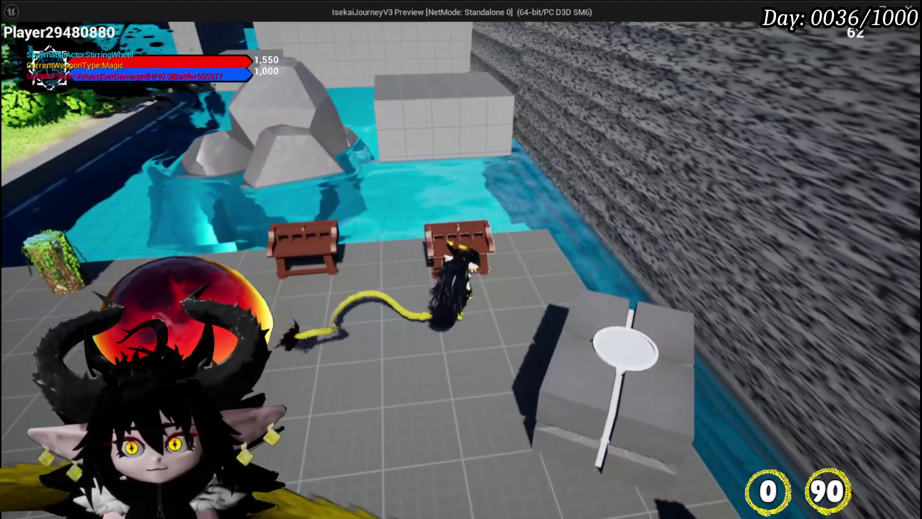
pyautogui.press('Tab')
pyautogui.click(55, 38)
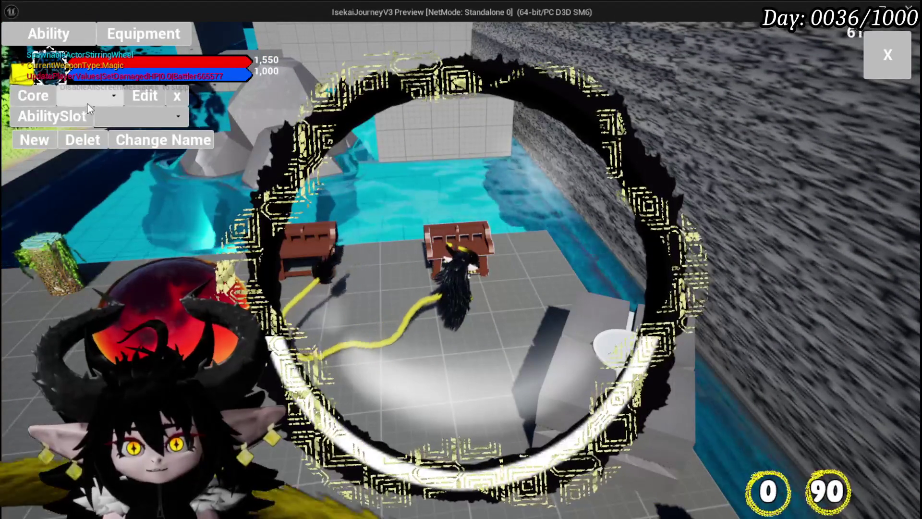
pyautogui.click(87, 100)
pyautogui.click(93, 120)
pyautogui.click(396, 373)
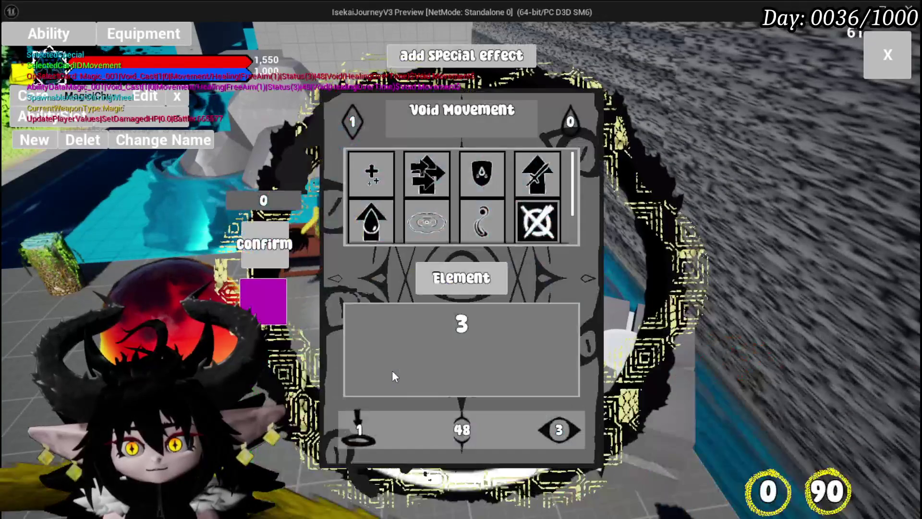
pyautogui.click(547, 269)
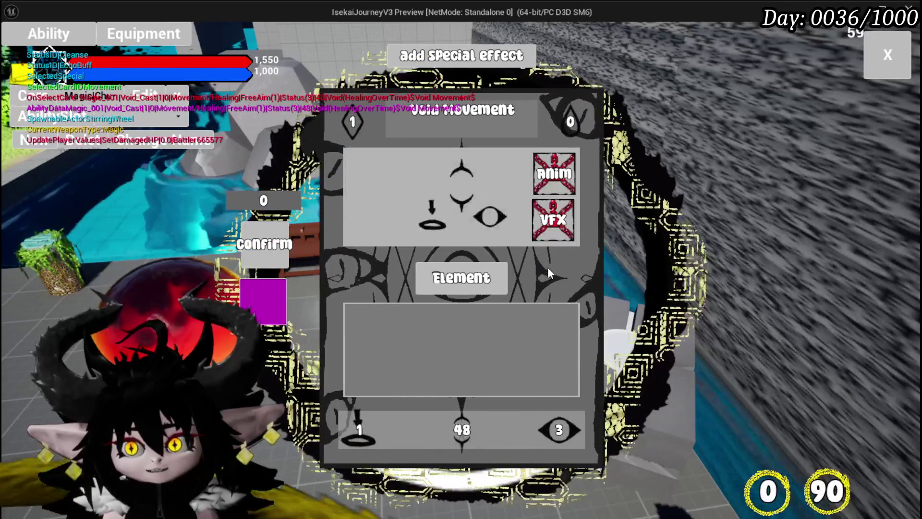
pyautogui.click(552, 178)
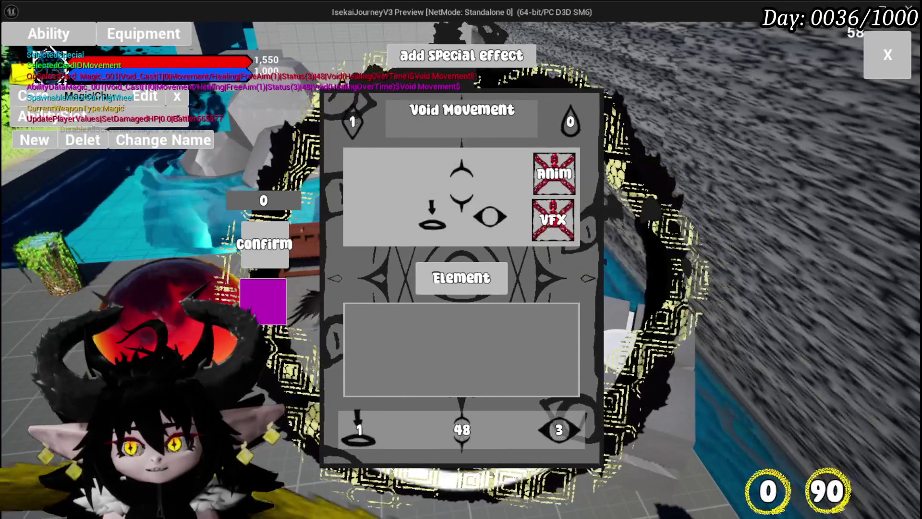
pyautogui.moveTo(554, 147)
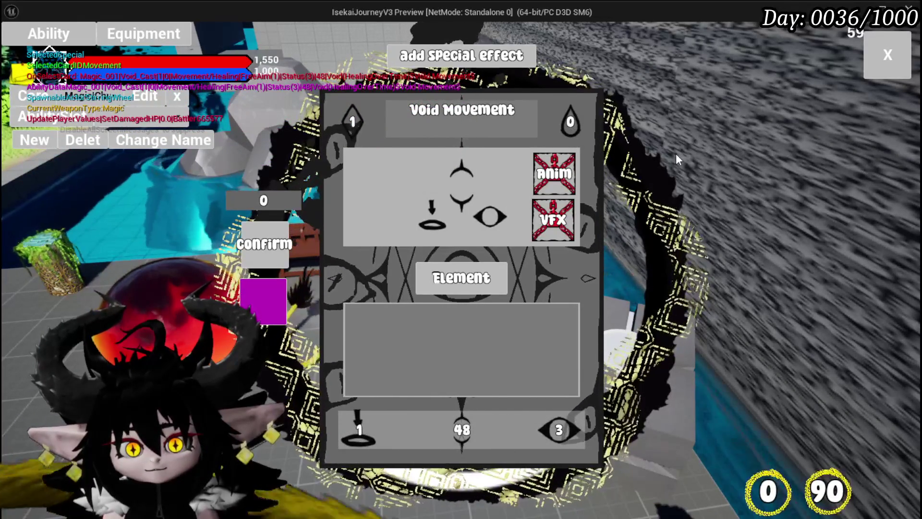
pyautogui.click(887, 55)
pyautogui.press('w')
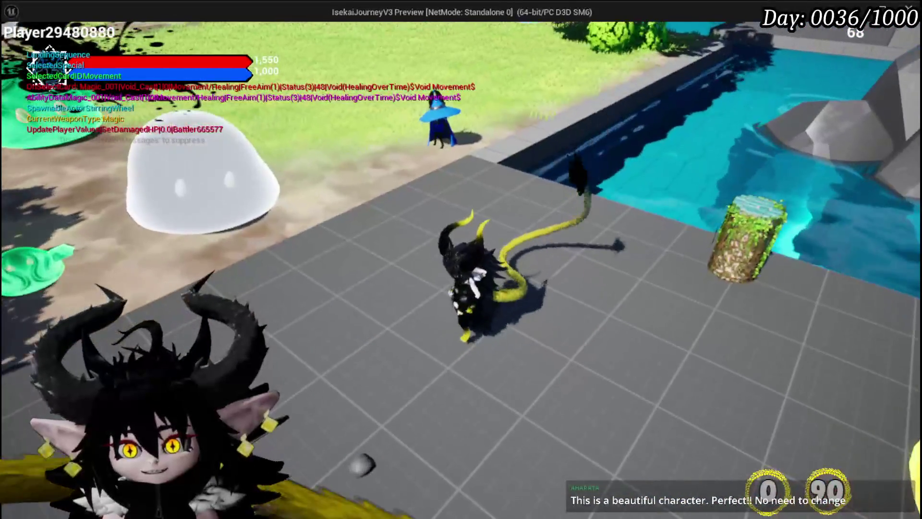
# Step: Run and jump the character around the blue, white and black slimes on the grass
pyautogui.press('w')
pyautogui.press('w')
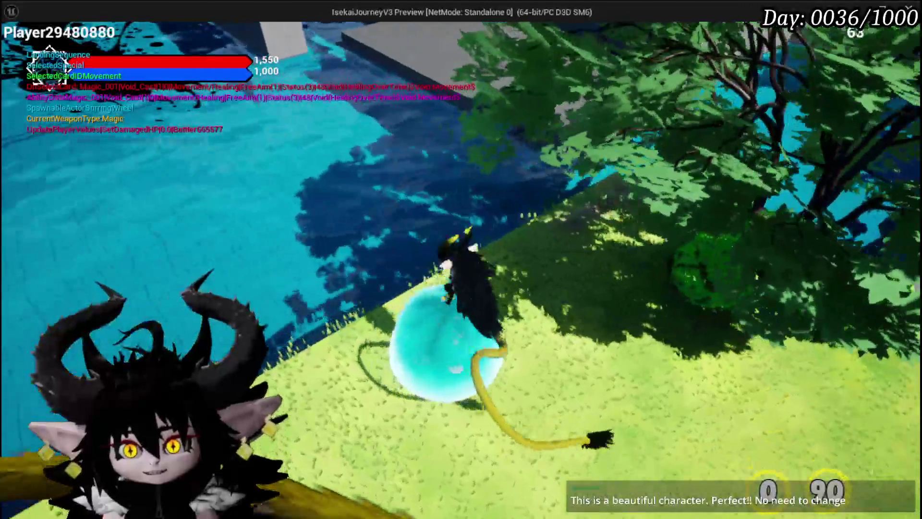
pyautogui.press('w')
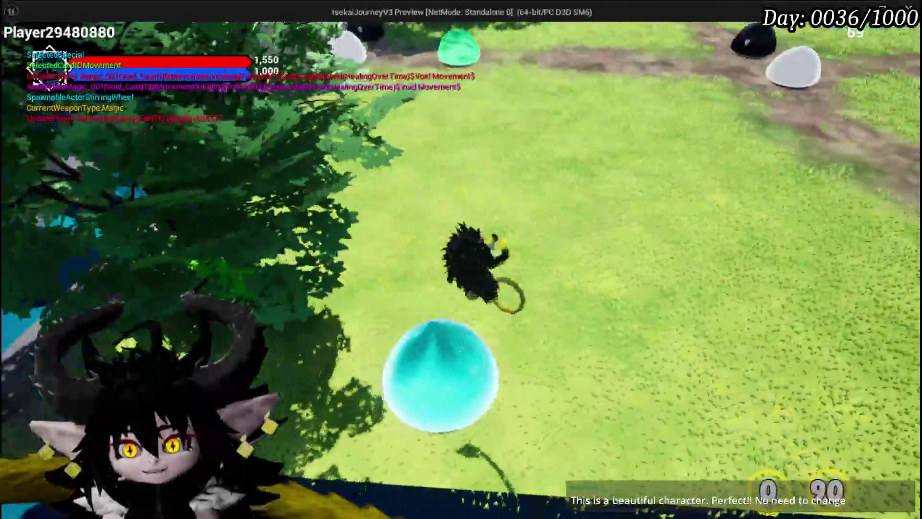
pyautogui.press('w')
pyautogui.press('w')
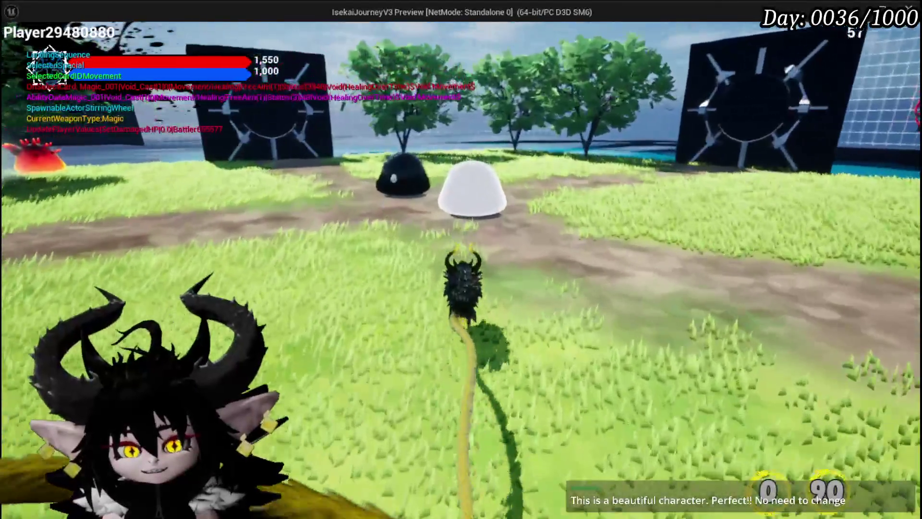
pyautogui.press('w')
pyautogui.press('s')
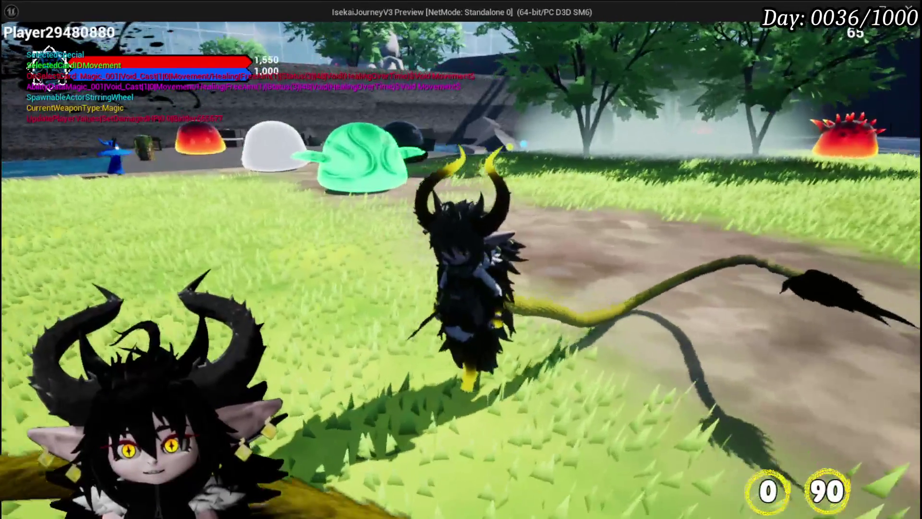
pyautogui.press('w')
pyautogui.press('w')
pyautogui.press('w')
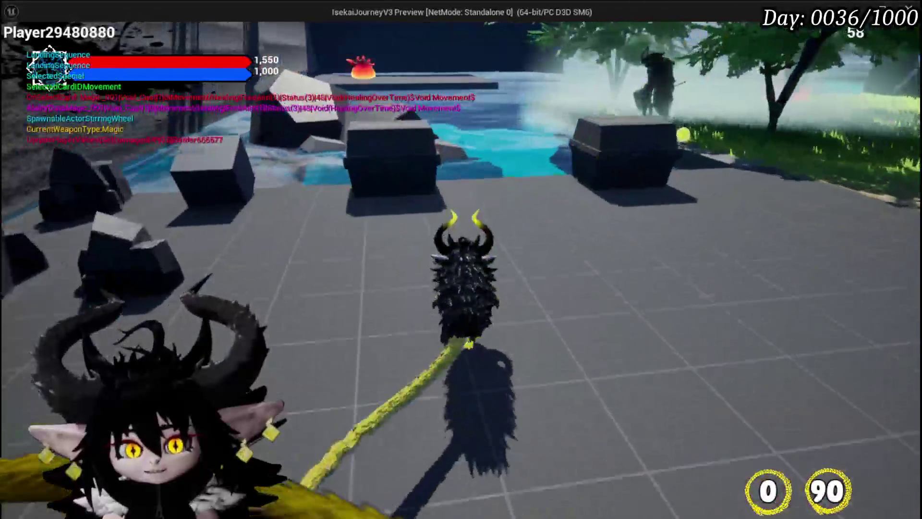
pyautogui.press('w')
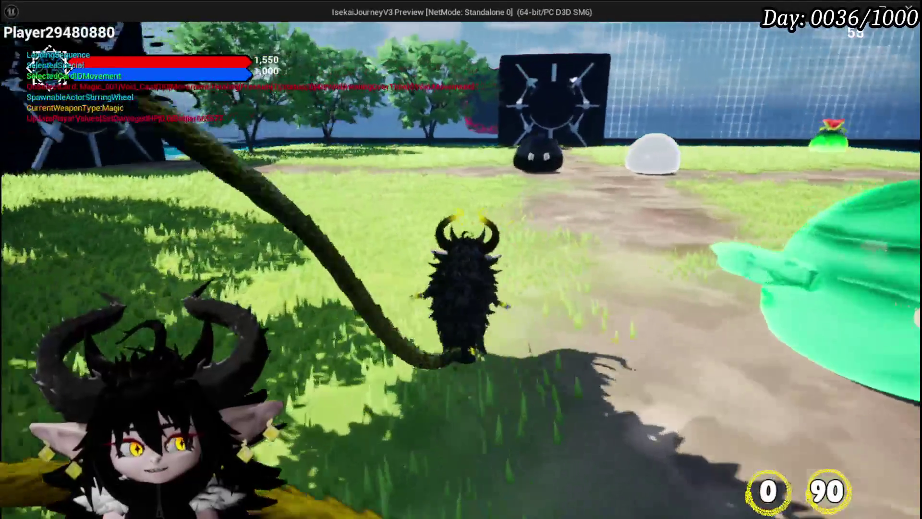
# Step: Circle the island past the green and red slimes, then end the play session
pyautogui.press('w')
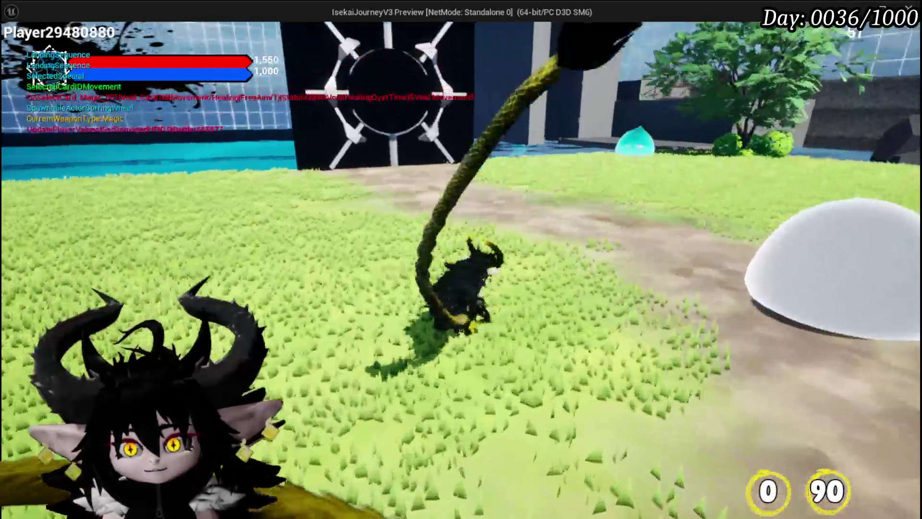
pyautogui.press('w')
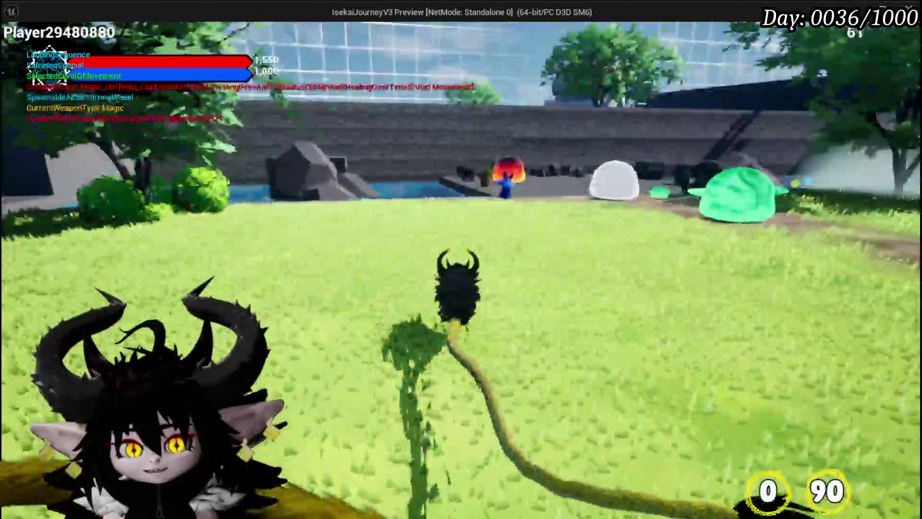
pyautogui.press('w')
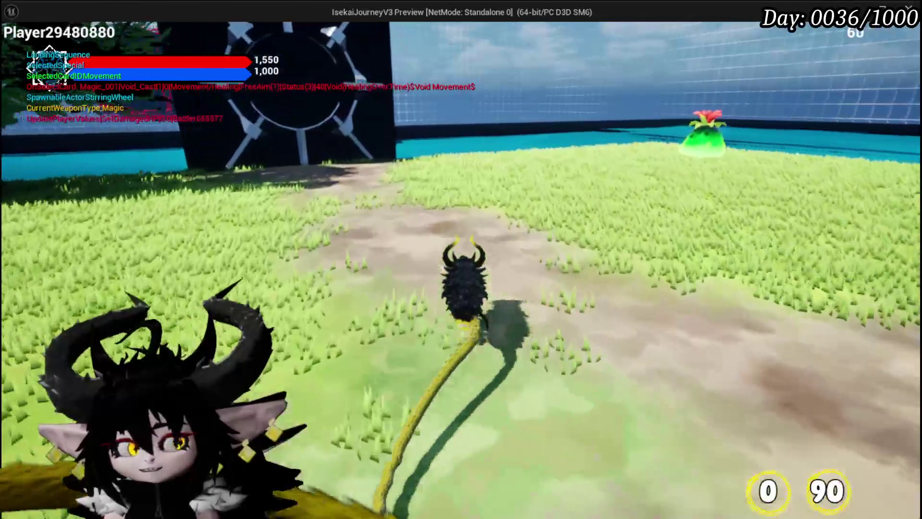
pyautogui.press('w')
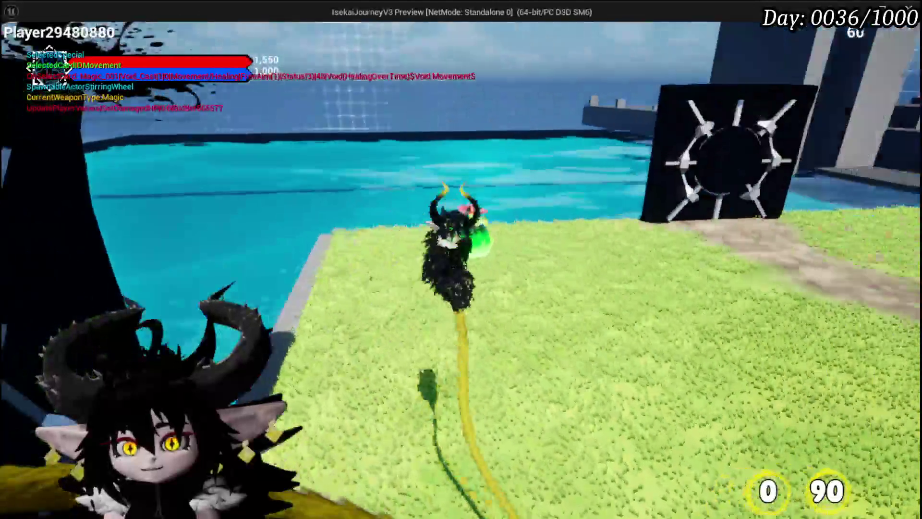
pyautogui.press('space')
pyautogui.press('w')
pyautogui.press('w')
pyautogui.press('w')
pyautogui.press('w')
pyautogui.press('w')
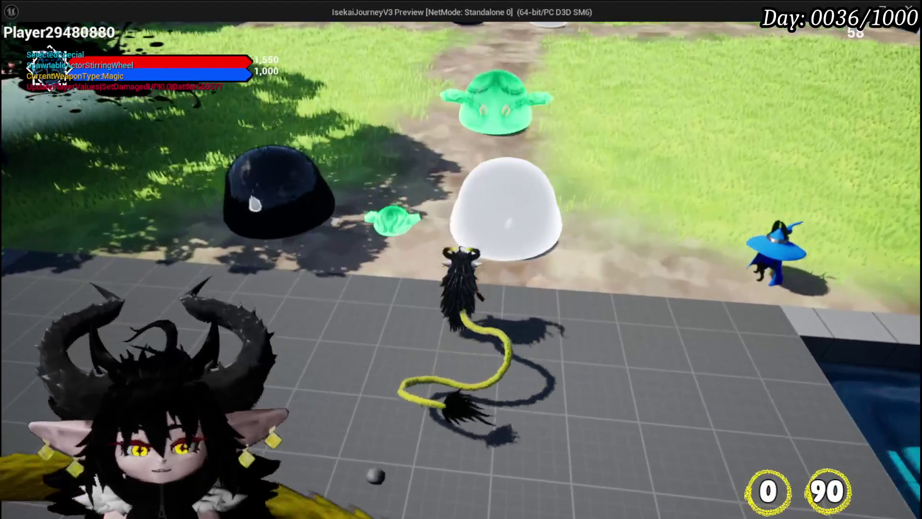
pyautogui.press('Escape')
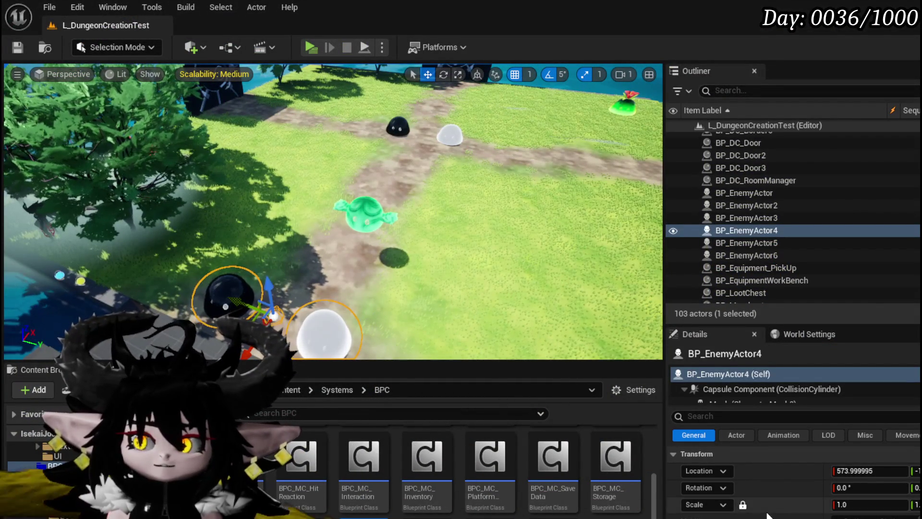
pyautogui.moveTo(372, 318)
pyautogui.mouseDown()
pyautogui.moveTo(373, 336)
pyautogui.moveTo(384, 336)
pyautogui.mouseUp()
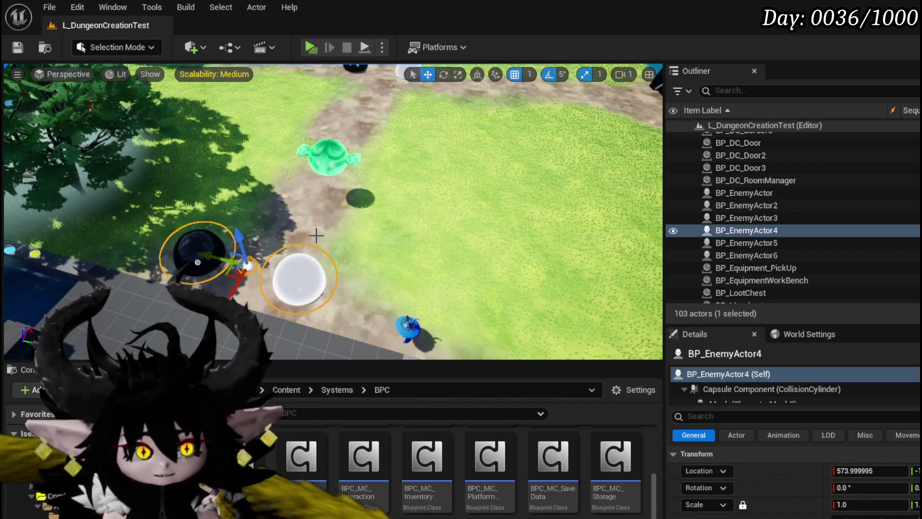
pyautogui.moveTo(315, 236)
pyautogui.mouseDown()
pyautogui.moveTo(319, 307)
pyautogui.moveTo(319, 211)
pyautogui.moveTo(342, 185)
pyautogui.moveTo(230, 188)
pyautogui.moveTo(225, 93)
pyautogui.moveTo(236, 86)
pyautogui.mouseUp()
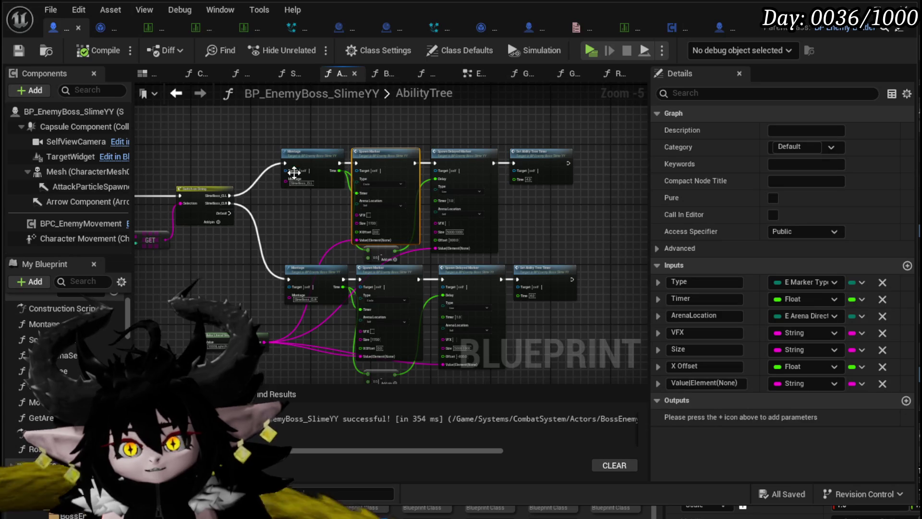
# Step: View the Spawn Marker Type choices Circle, Line, Donut and Cross, then close the list
pyautogui.scroll(5, 371, 169)
pyautogui.click(374, 209)
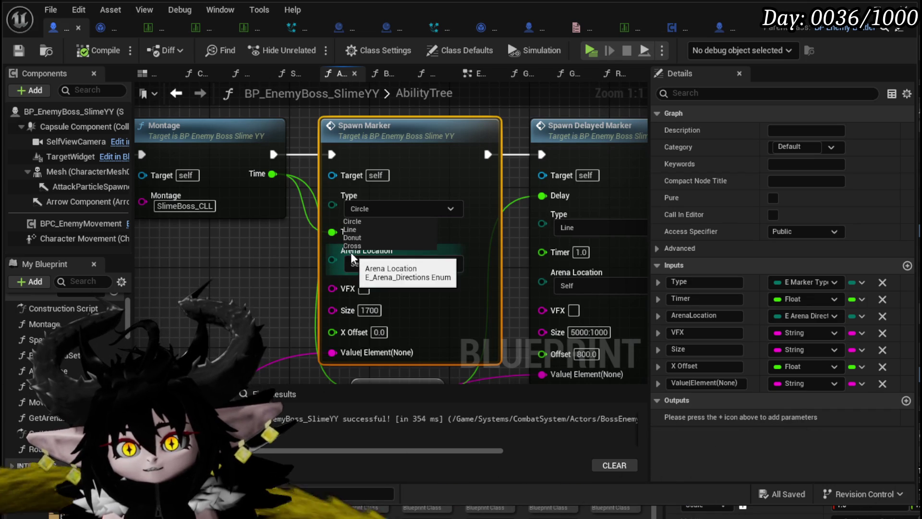
pyautogui.click(253, 256)
pyautogui.scroll(-3, 255, 191)
pyautogui.scroll(-1, 235, 128)
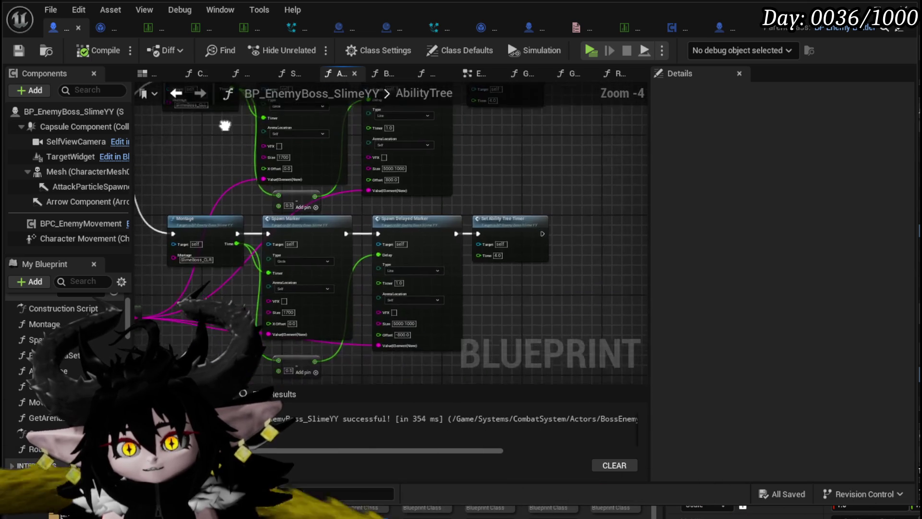
pyautogui.moveTo(483, 151); pyautogui.dragTo(546, 175)
pyautogui.moveTo(439, 135); pyautogui.dragTo(322, 165)
pyautogui.scroll(3, 432, 195)
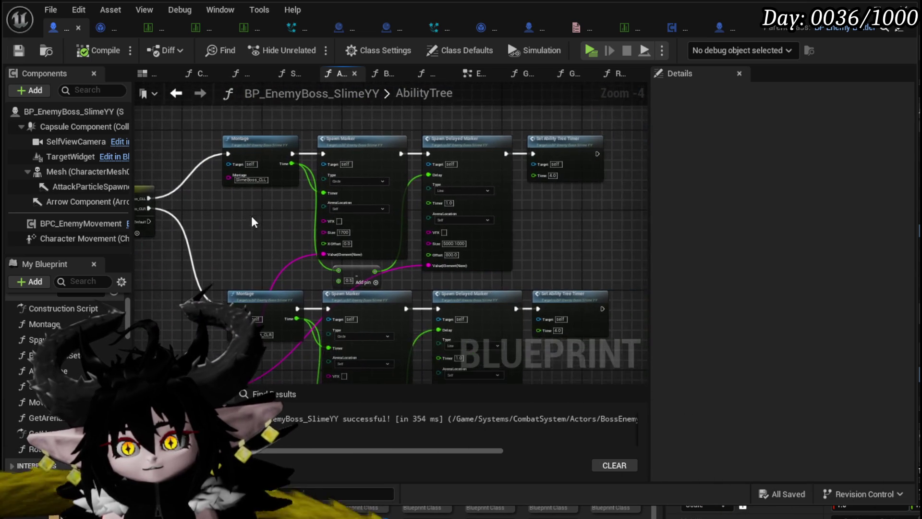
pyautogui.scroll(-3, 404, 172)
pyautogui.moveTo(357, 206)
pyautogui.mouseDown()
pyautogui.moveTo(377, 173)
pyautogui.moveTo(418, 196)
pyautogui.moveTo(269, 206)
pyautogui.moveTo(249, 192)
pyautogui.mouseUp()
pyautogui.moveTo(206, 124); pyautogui.dragTo(595, 231)
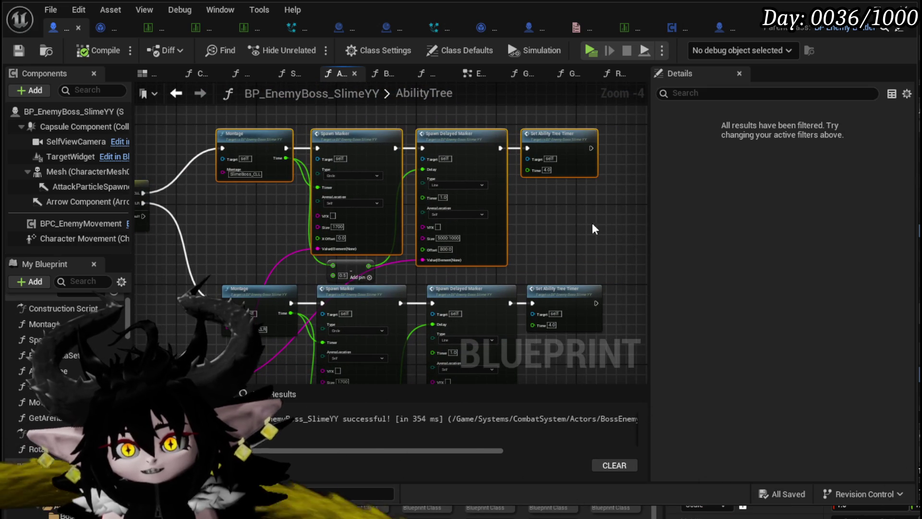
pyautogui.click(206, 118)
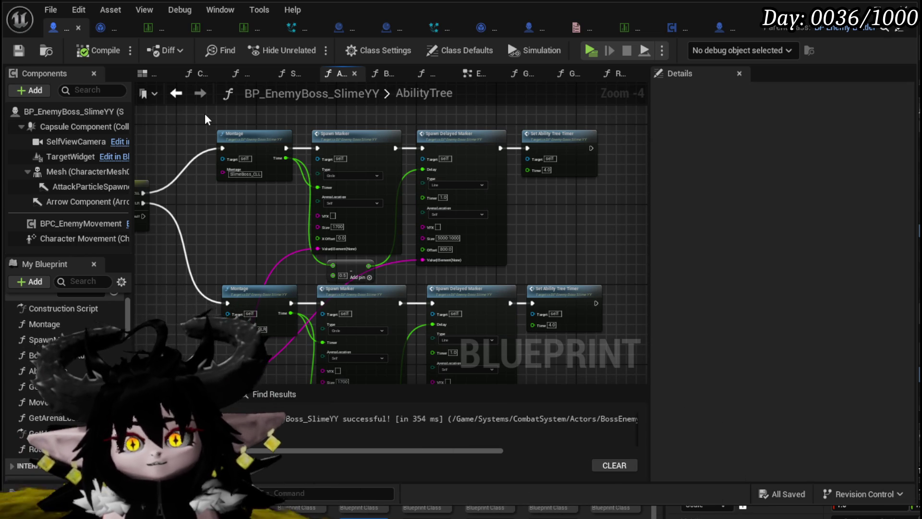
pyautogui.scroll(-3, 171, 197)
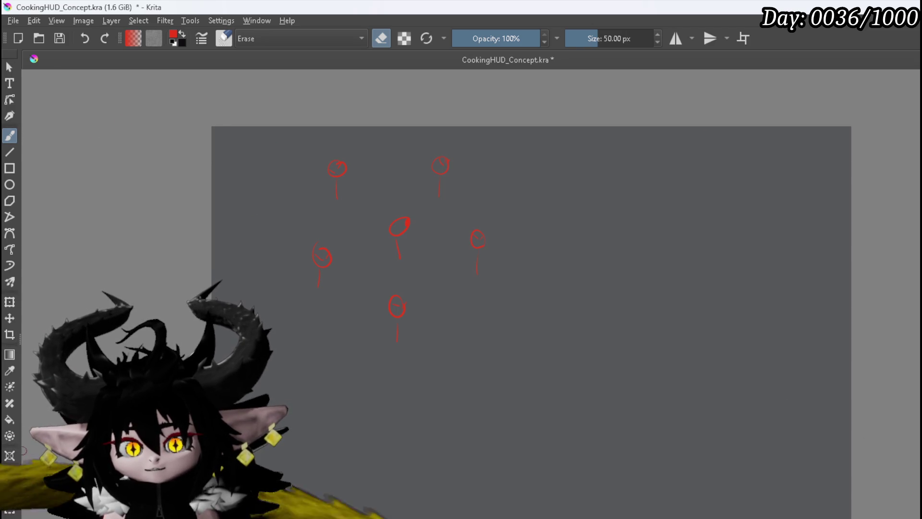
# Step: Erase the red sketch marks with a 251 px eraser, then return to normal painting
pyautogui.moveTo(548, 155); pyautogui.dragTo(644, 155)
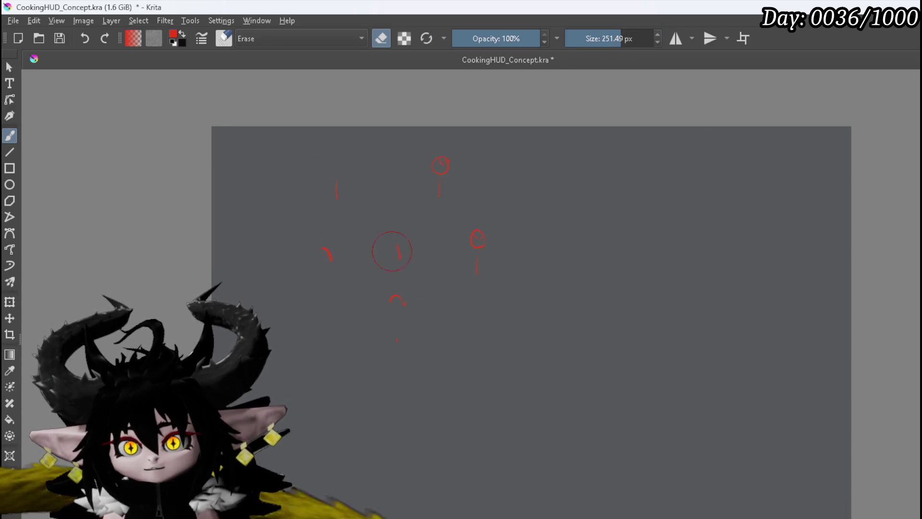
pyautogui.moveTo(370, 154)
pyautogui.mouseDown()
pyautogui.moveTo(397, 247)
pyautogui.moveTo(452, 339)
pyautogui.mouseUp()
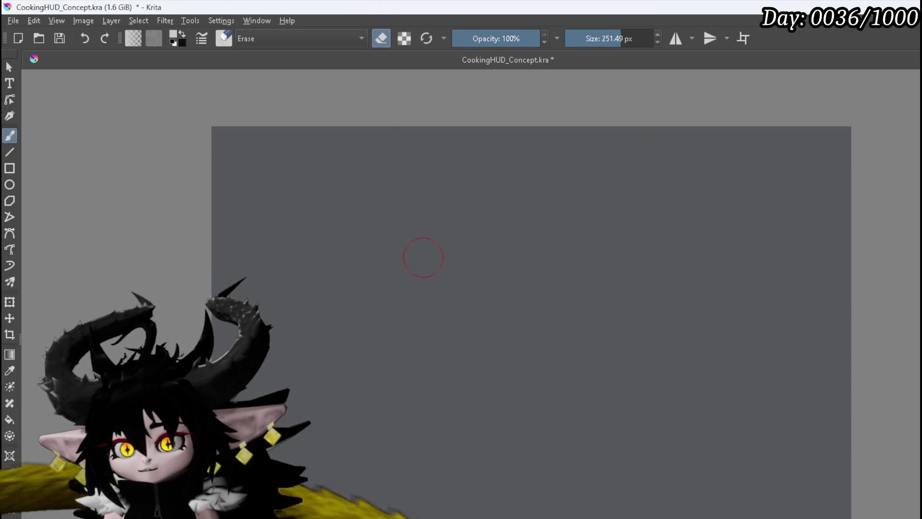
pyautogui.moveTo(369, 221); pyautogui.dragTo(317, 200)
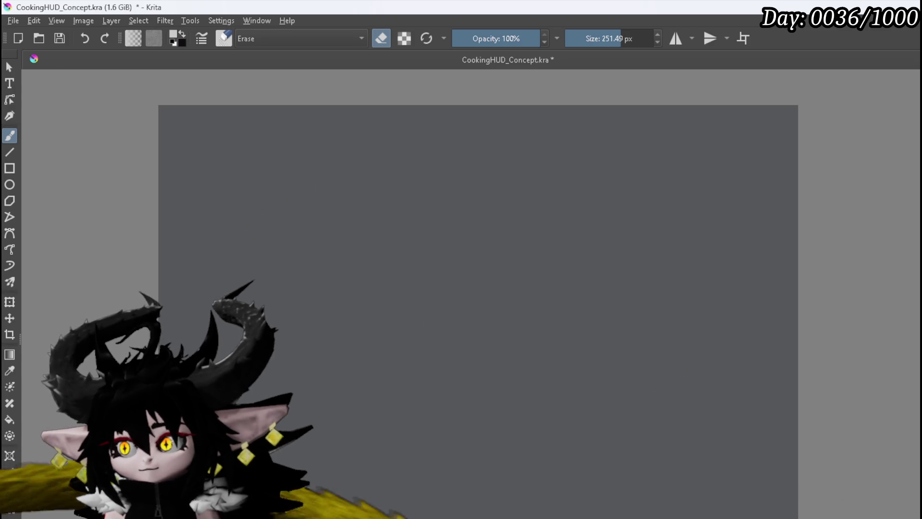
pyautogui.press('e')
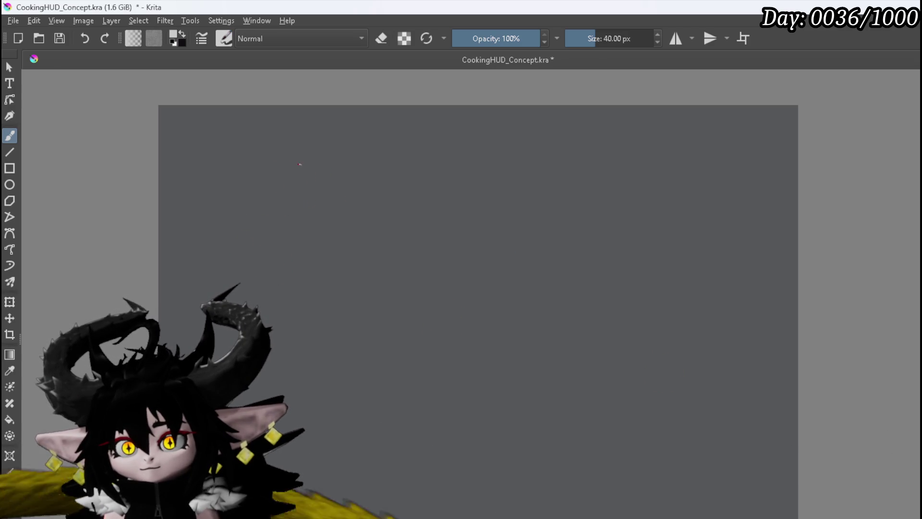
# Step: Draw the arena circle with two horizontal and two vertical guides and two small slimes
pyautogui.moveTo(236, 225)
pyautogui.mouseDown()
pyautogui.moveTo(245, 290)
pyautogui.moveTo(385, 298)
pyautogui.moveTo(374, 169)
pyautogui.moveTo(264, 175)
pyautogui.mouseUp()
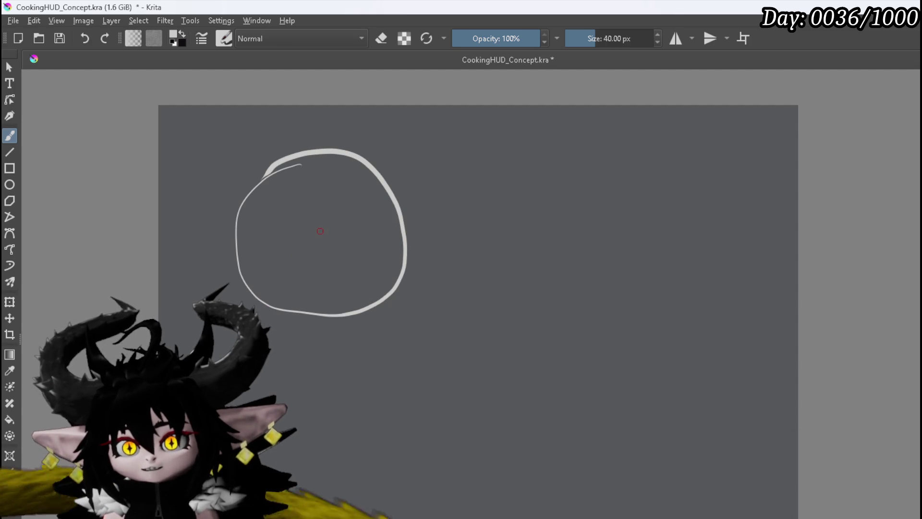
pyautogui.moveTo(313, 235)
pyautogui.mouseDown()
pyautogui.moveTo(320, 221)
pyautogui.moveTo(332, 234)
pyautogui.mouseUp()
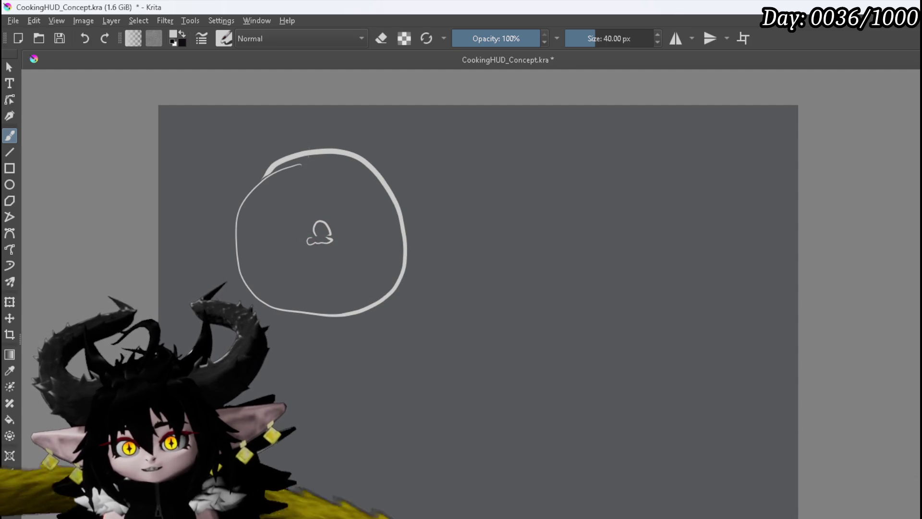
pyautogui.moveTo(304, 277); pyautogui.dragTo(300, 316)
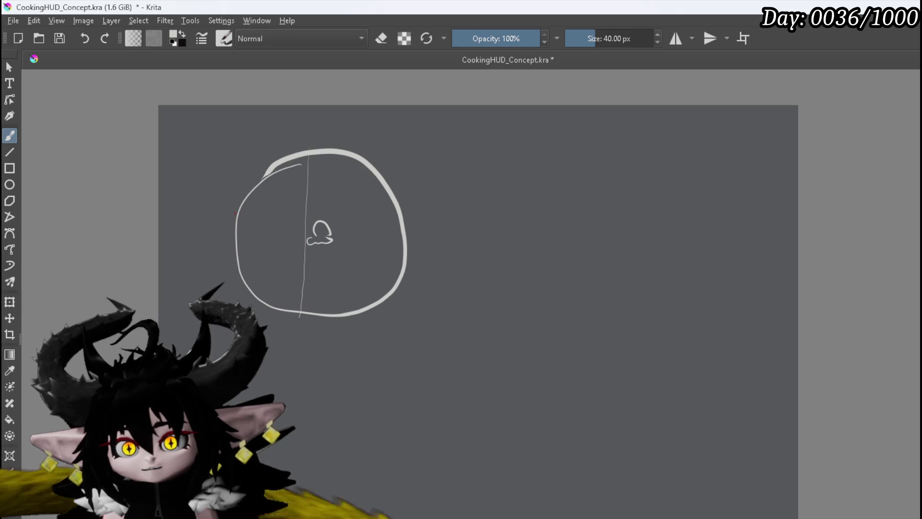
pyautogui.moveTo(304, 211); pyautogui.dragTo(407, 209)
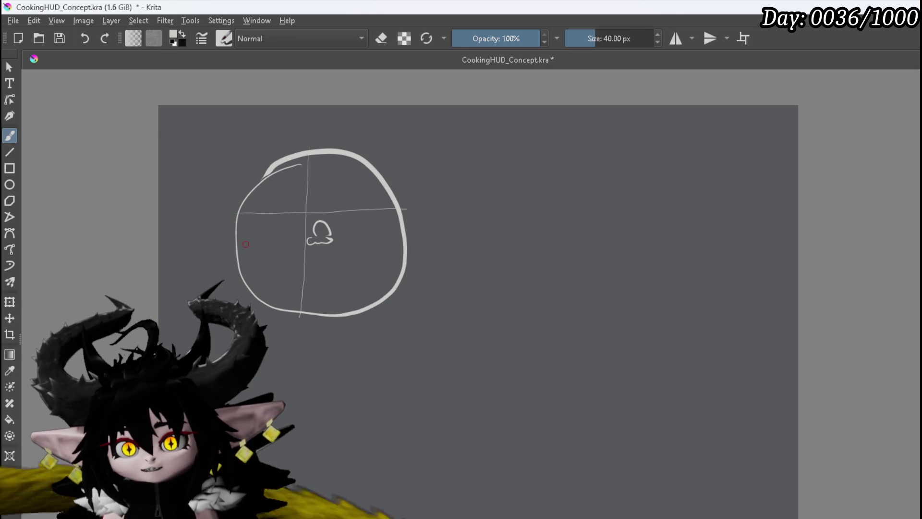
pyautogui.moveTo(247, 249); pyautogui.dragTo(407, 250)
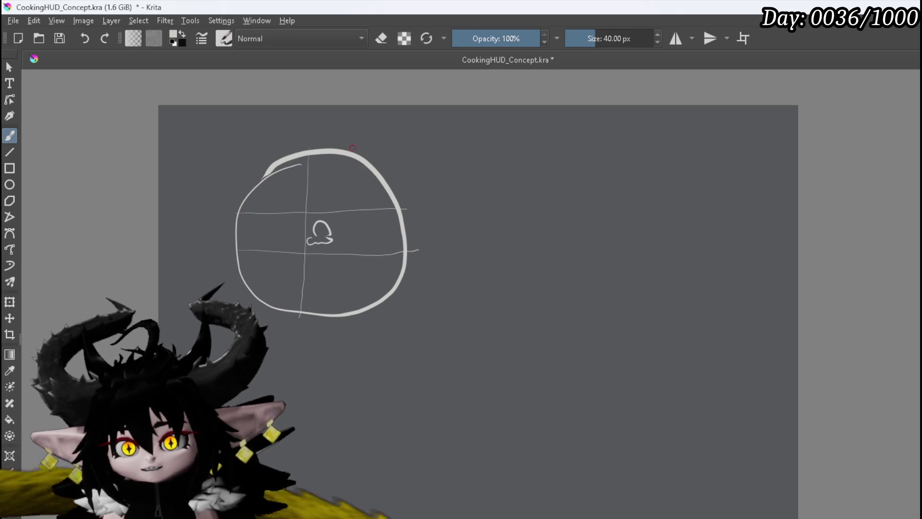
pyautogui.moveTo(344, 164); pyautogui.dragTo(343, 307)
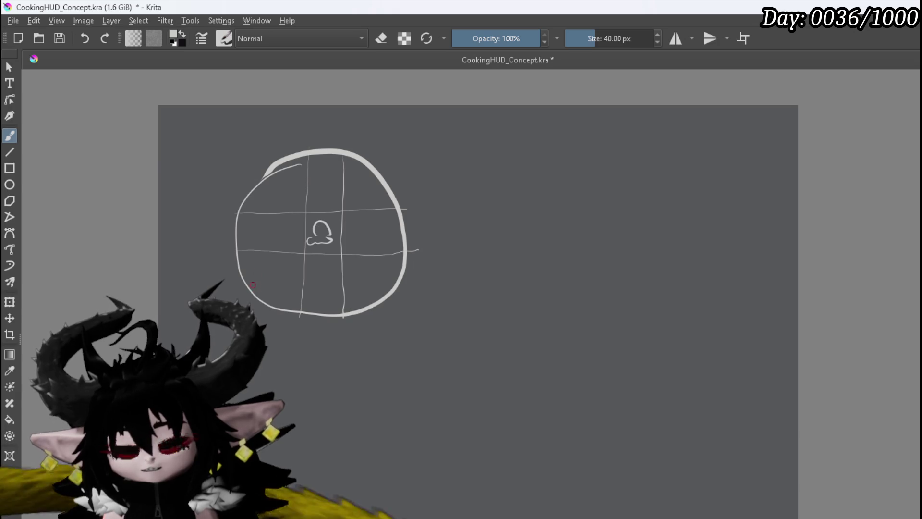
pyautogui.moveTo(241, 291); pyautogui.dragTo(268, 294)
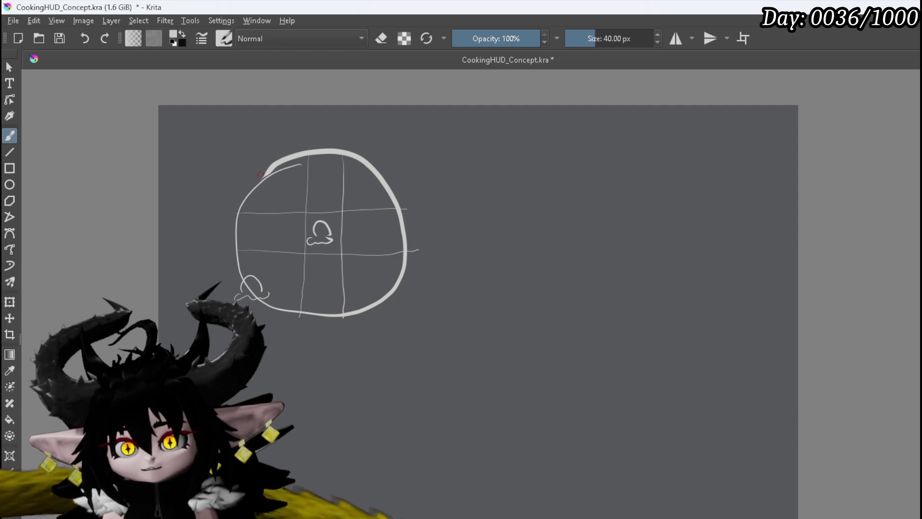
# Step: Sketch four thin curved strokes sweeping across and trailing below the left circle
pyautogui.moveTo(176, 218)
pyautogui.mouseDown()
pyautogui.moveTo(245, 190)
pyautogui.moveTo(340, 251)
pyautogui.mouseUp()
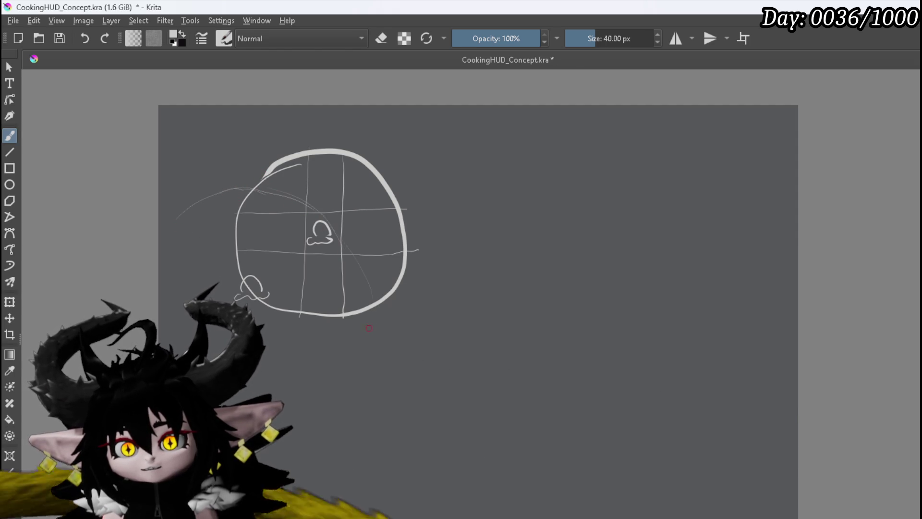
pyautogui.moveTo(298, 389); pyautogui.dragTo(356, 312)
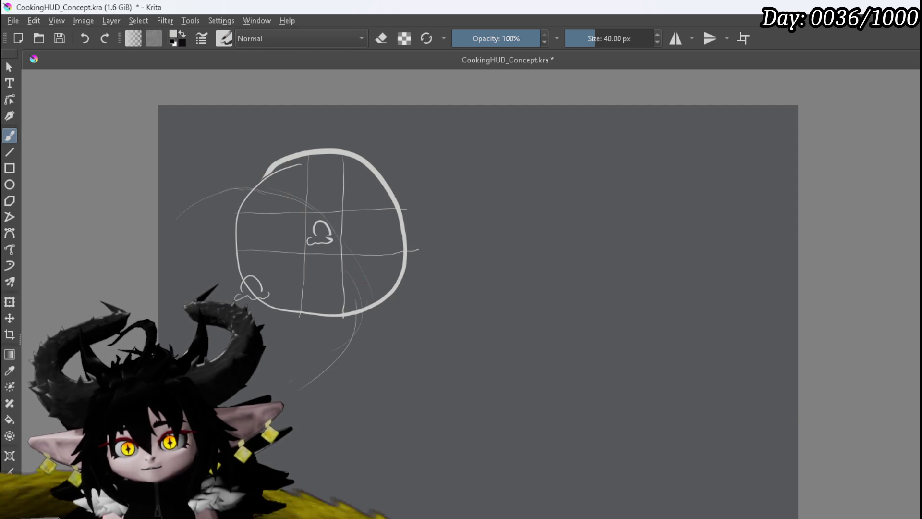
pyautogui.moveTo(347, 249); pyautogui.dragTo(324, 374)
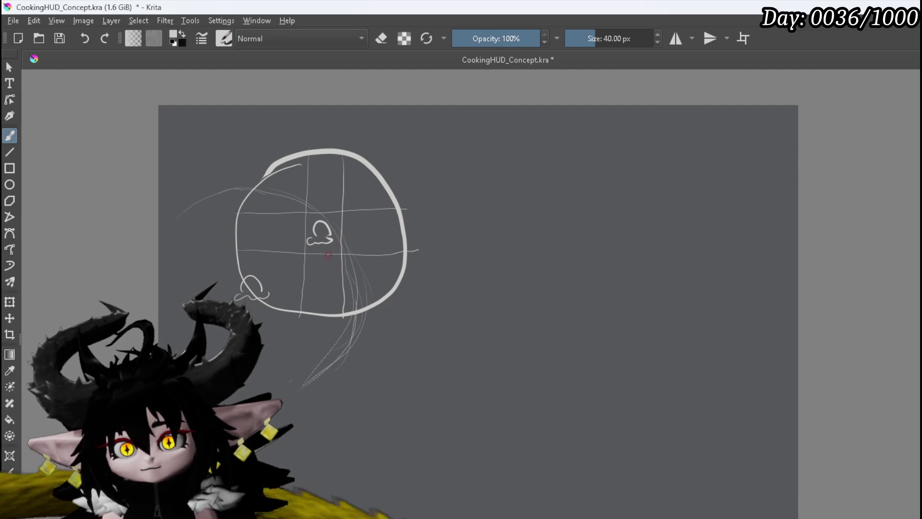
pyautogui.moveTo(370, 281); pyautogui.dragTo(366, 350)
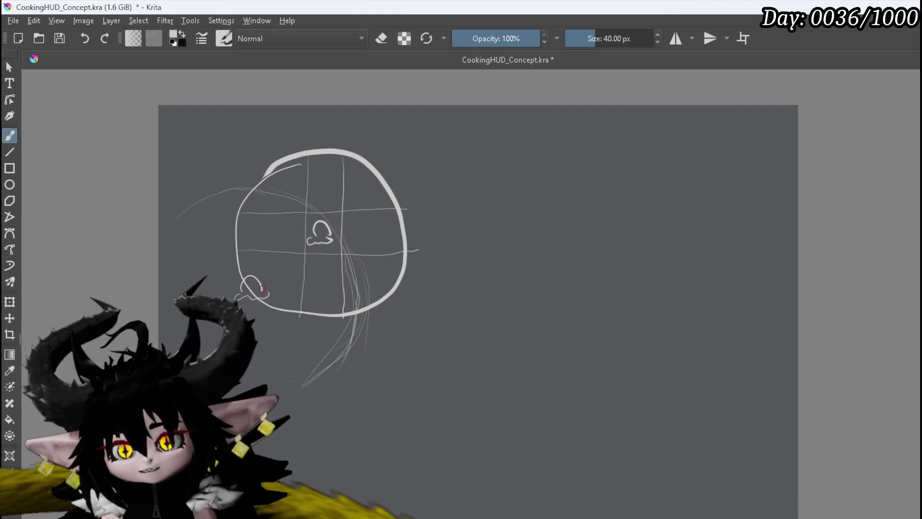
# Step: Add rim arrow ticks, a lower-left-slime-to-centre line, and a second circle on the right
pyautogui.moveTo(258, 156); pyautogui.dragTo(262, 181)
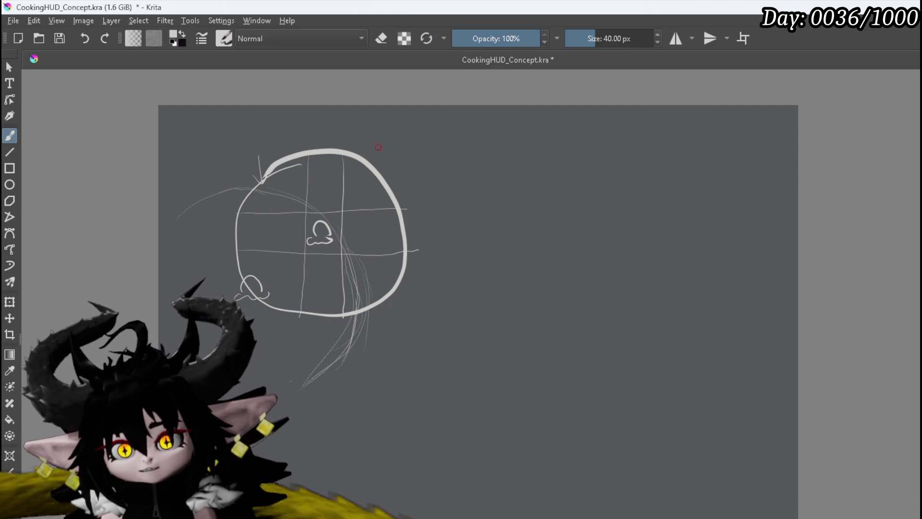
pyautogui.moveTo(375, 146); pyautogui.dragTo(376, 167)
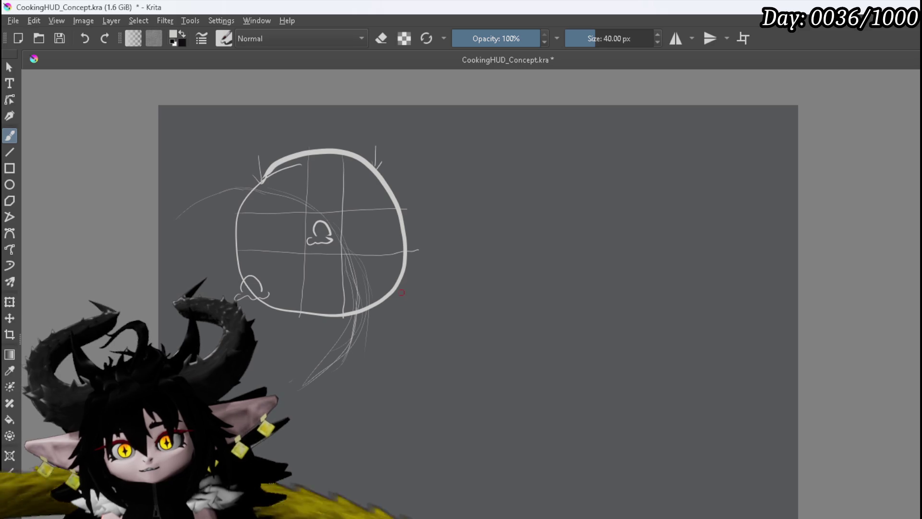
pyautogui.moveTo(403, 293)
pyautogui.mouseDown()
pyautogui.moveTo(424, 311)
pyautogui.moveTo(398, 289)
pyautogui.mouseUp()
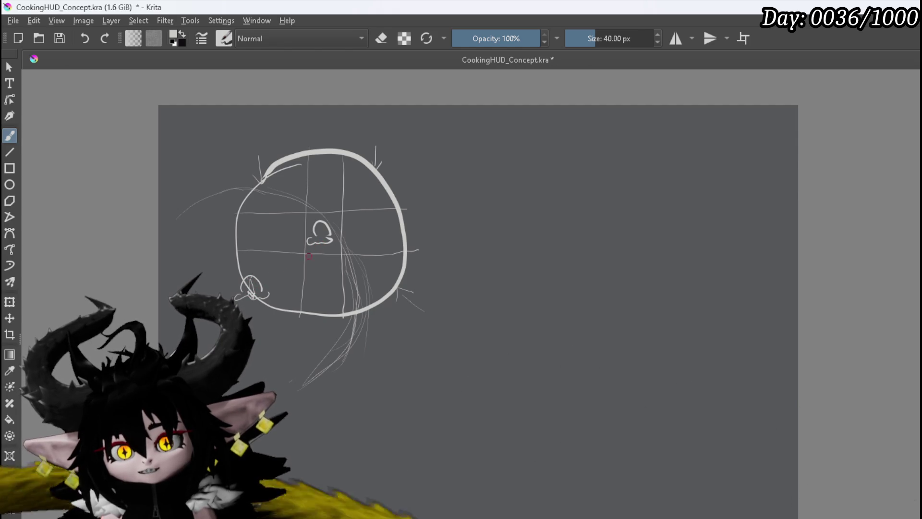
pyautogui.moveTo(259, 281)
pyautogui.mouseDown()
pyautogui.moveTo(307, 257)
pyautogui.moveTo(311, 243)
pyautogui.mouseUp()
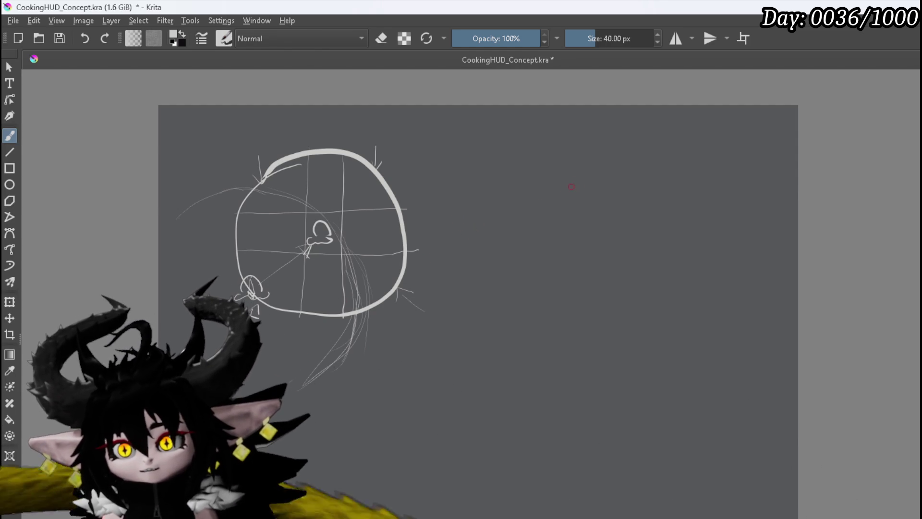
pyautogui.moveTo(572, 159)
pyautogui.mouseDown()
pyautogui.moveTo(515, 206)
pyautogui.moveTo(559, 285)
pyautogui.moveTo(653, 223)
pyautogui.moveTo(563, 156)
pyautogui.mouseUp()
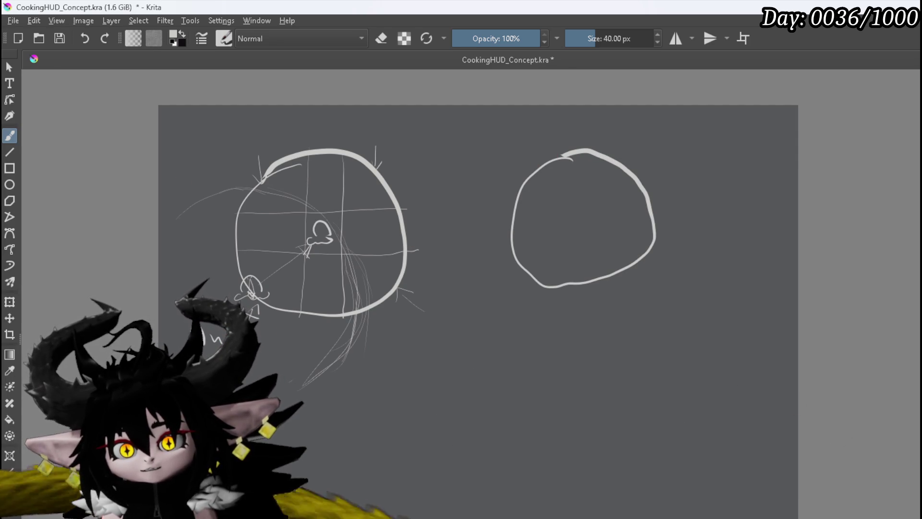
# Step: Handwrite the 'Center', 'Bone to' and 'Vector' label lines under the left circle
pyautogui.moveTo(267, 328)
pyautogui.mouseDown()
pyautogui.moveTo(276, 339)
pyautogui.moveTo(281, 331)
pyautogui.mouseUp()
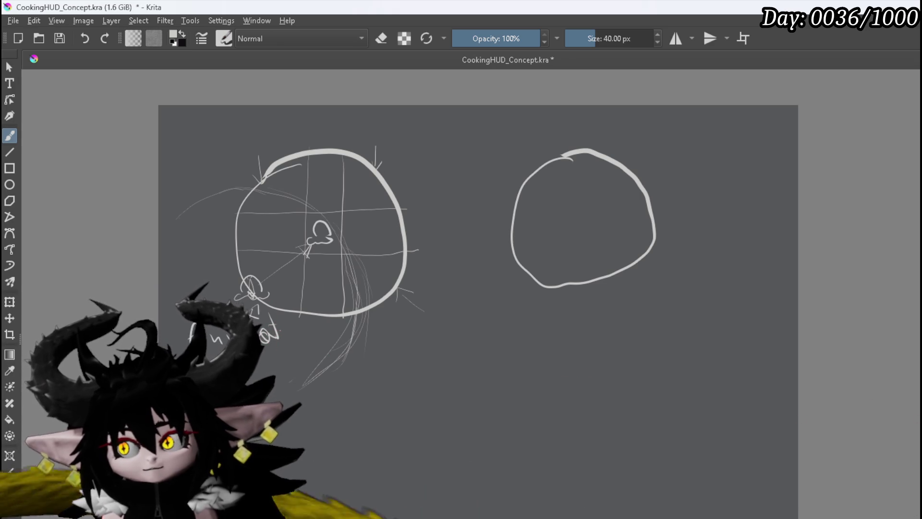
pyautogui.press('e')
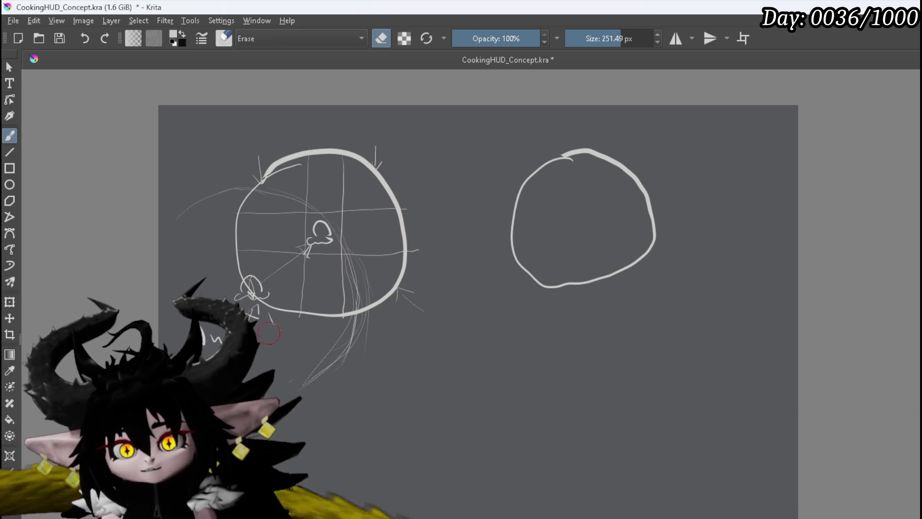
pyautogui.press('e')
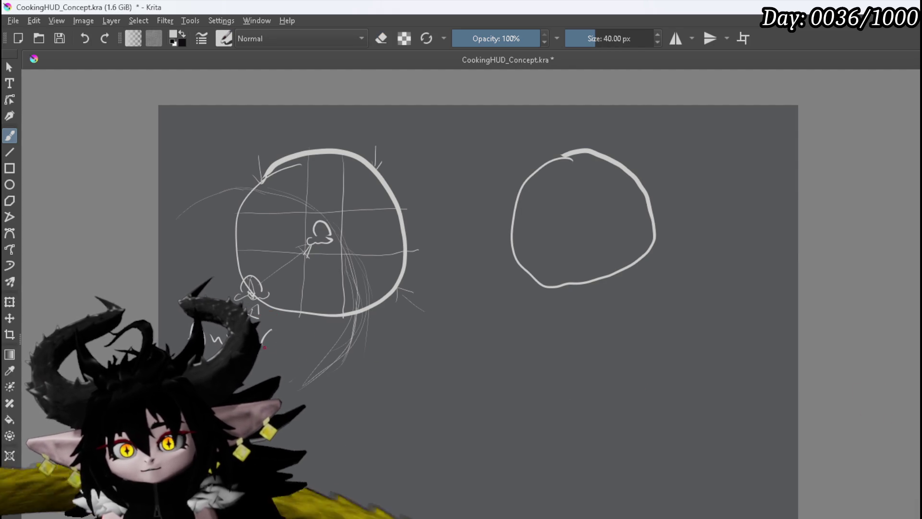
pyautogui.moveTo(275, 342); pyautogui.dragTo(321, 340)
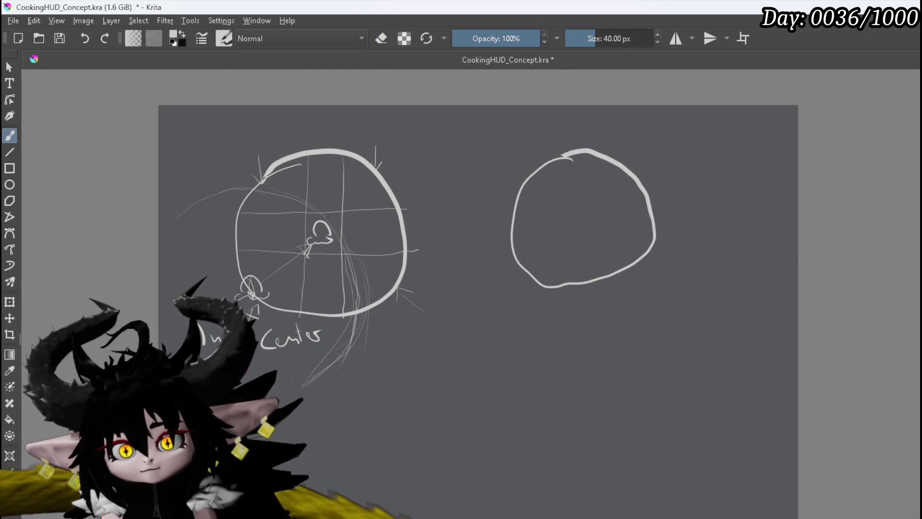
pyautogui.moveTo(259, 368)
pyautogui.mouseDown()
pyautogui.moveTo(338, 372)
pyautogui.moveTo(355, 361)
pyautogui.mouseUp()
pyautogui.moveTo(346, 358); pyautogui.dragTo(330, 357)
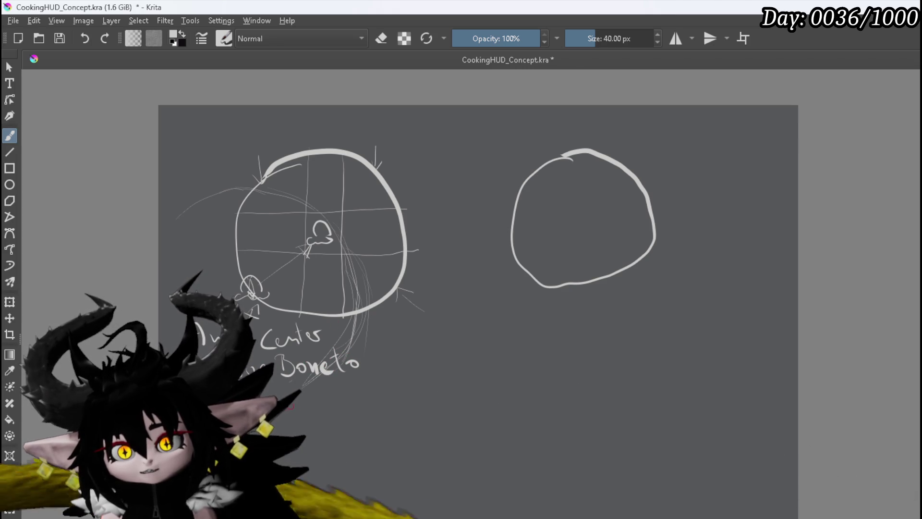
pyautogui.moveTo(293, 381)
pyautogui.mouseDown()
pyautogui.moveTo(290, 398)
pyautogui.moveTo(353, 384)
pyautogui.mouseUp()
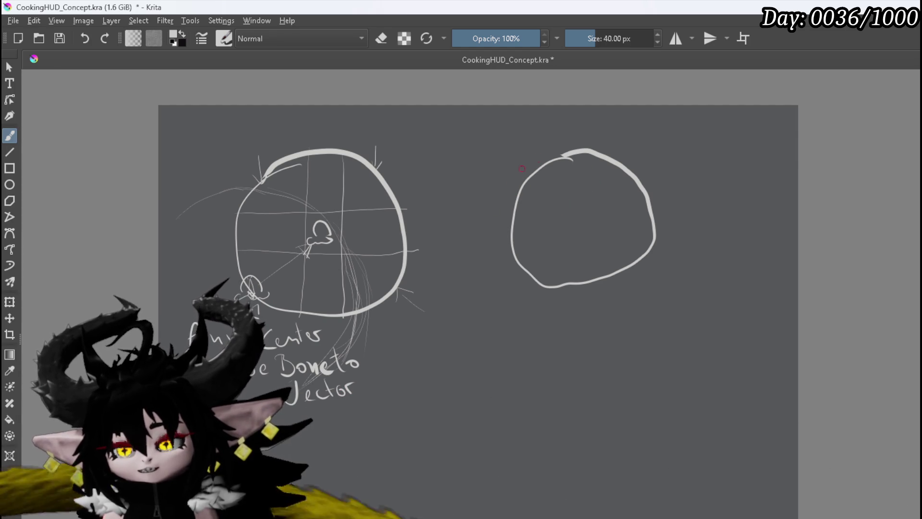
# Step: Draw the summoning slime and small blobs along the right circle's top
pyautogui.moveTo(569, 141); pyautogui.dragTo(597, 144)
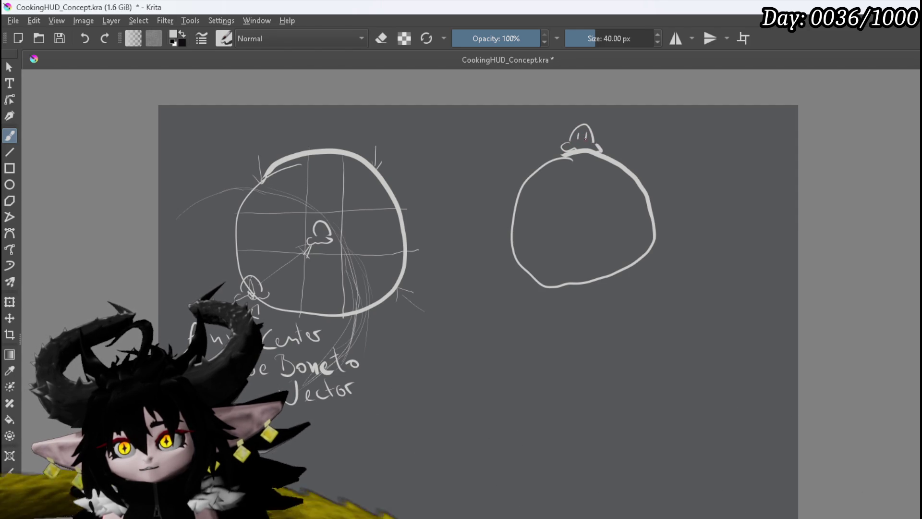
pyautogui.moveTo(572, 154)
pyautogui.mouseDown()
pyautogui.moveTo(554, 163)
pyautogui.moveTo(591, 164)
pyautogui.mouseUp()
pyautogui.moveTo(605, 166); pyautogui.dragTo(607, 166)
pyautogui.moveTo(555, 178); pyautogui.dragTo(517, 255)
# Step: Draw three downward path lines inside the right circle, each ending in an arrowhead
pyautogui.moveTo(572, 173); pyautogui.dragTo(556, 285)
pyautogui.moveTo(592, 177); pyautogui.dragTo(593, 263)
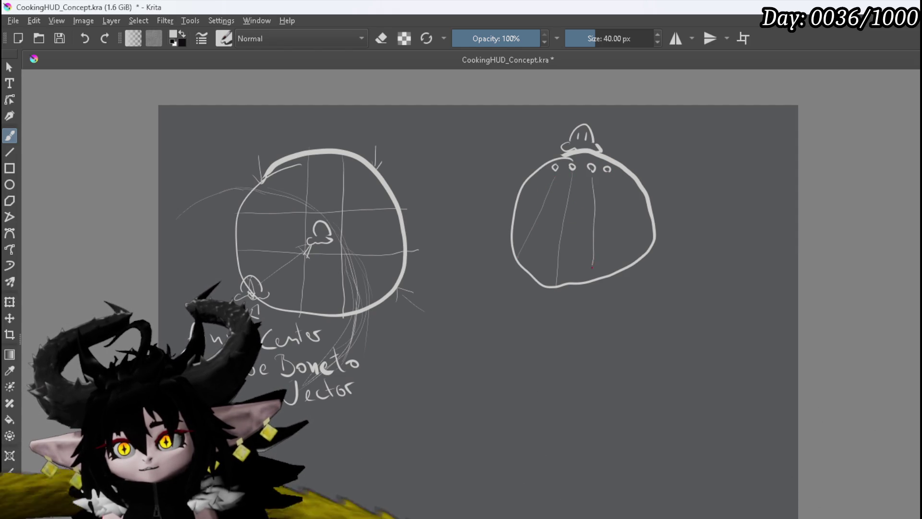
pyautogui.moveTo(614, 180); pyautogui.dragTo(654, 235)
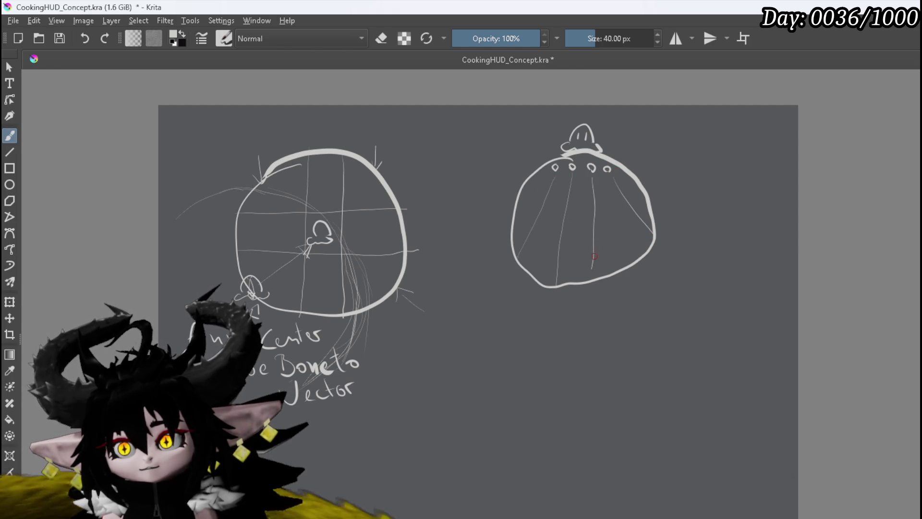
pyautogui.moveTo(586, 256); pyautogui.dragTo(601, 255)
pyautogui.moveTo(644, 220); pyautogui.dragTo(635, 226)
pyautogui.moveTo(549, 269); pyautogui.dragTo(561, 271)
pyautogui.moveTo(523, 232)
pyautogui.mouseDown()
pyautogui.moveTo(521, 245)
pyautogui.moveTo(524, 233)
pyautogui.mouseUp()
# Step: Dot small blobs along the paths, touch up the left slime, and add two inward arrows
pyautogui.moveTo(552, 178); pyautogui.dragTo(536, 216)
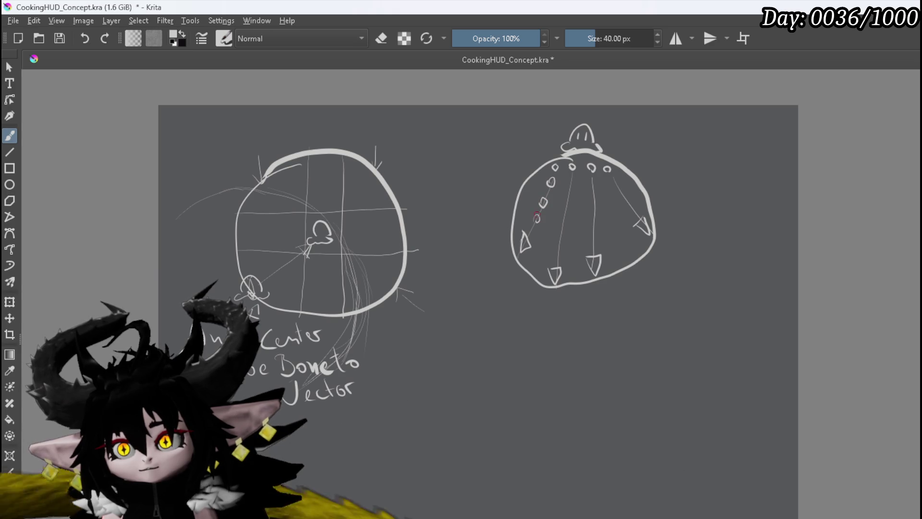
pyautogui.moveTo(572, 179); pyautogui.dragTo(560, 232)
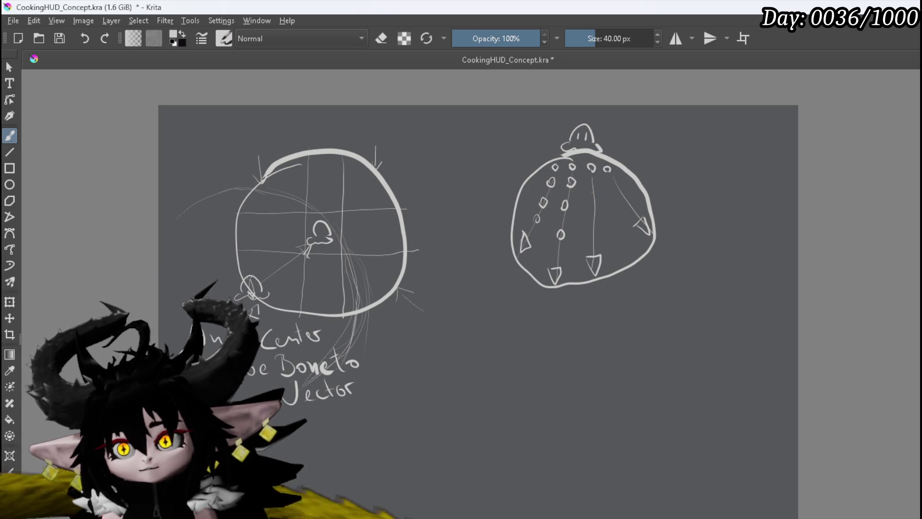
pyautogui.moveTo(595, 205); pyautogui.dragTo(592, 230)
pyautogui.moveTo(621, 182); pyautogui.dragTo(627, 203)
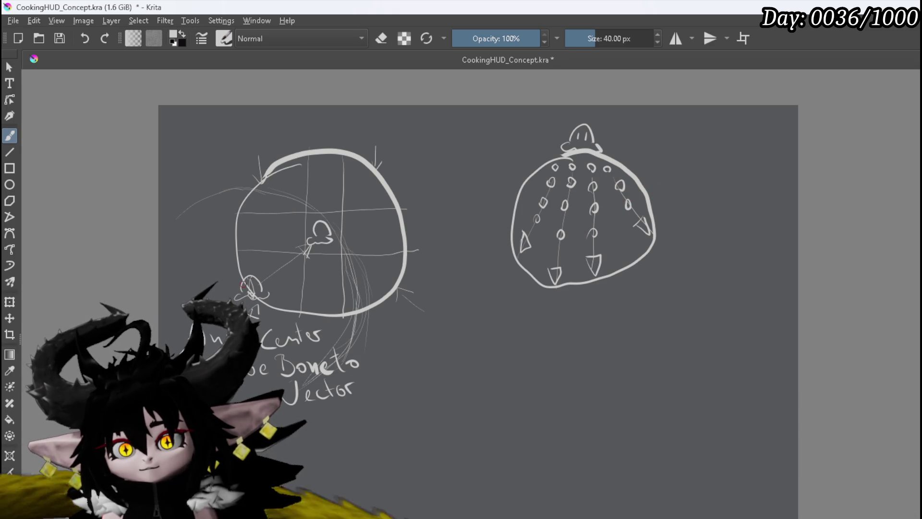
pyautogui.moveTo(247, 285); pyautogui.dragTo(249, 287)
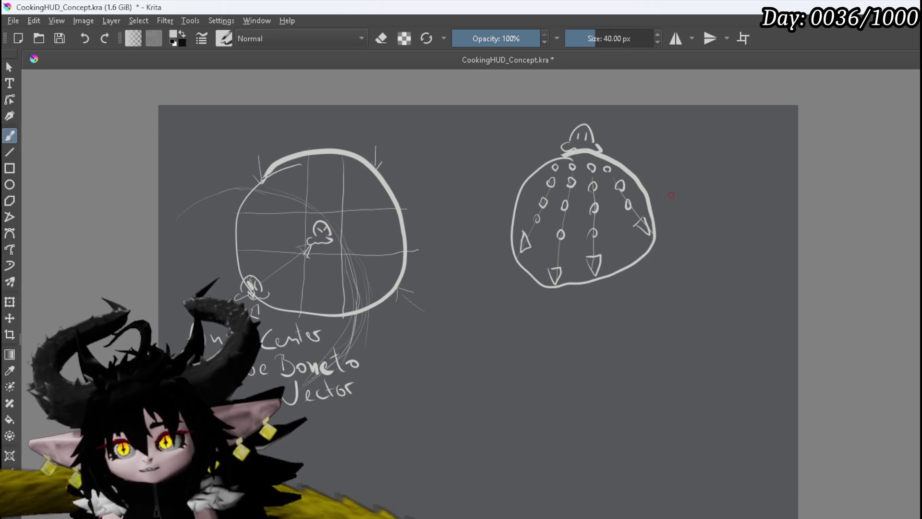
pyautogui.moveTo(640, 142)
pyautogui.mouseDown()
pyautogui.moveTo(637, 159)
pyautogui.moveTo(654, 193)
pyautogui.mouseUp()
pyautogui.moveTo(680, 231); pyautogui.dragTo(663, 234)
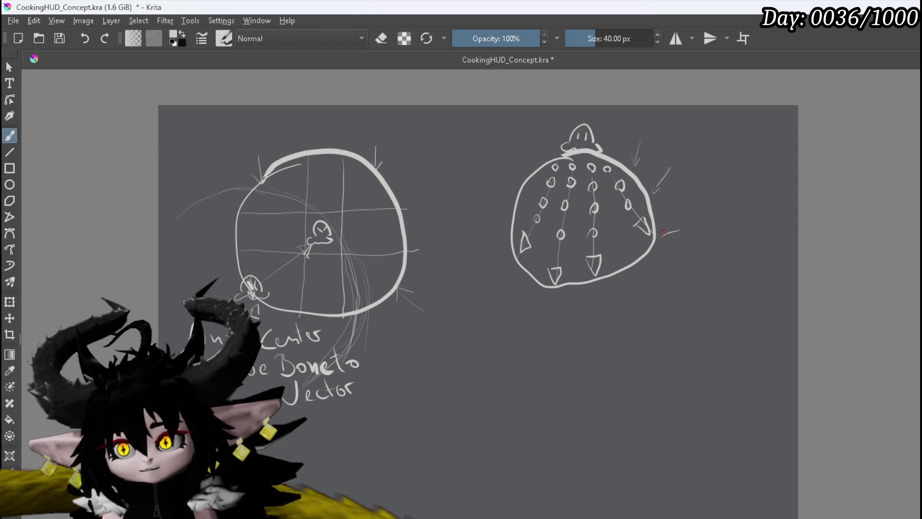
# Step: Add inward arrows around the right circle's lower right, bottom, lower left and left side
pyautogui.moveTo(649, 291)
pyautogui.mouseDown()
pyautogui.moveTo(632, 273)
pyautogui.moveTo(643, 274)
pyautogui.mouseUp()
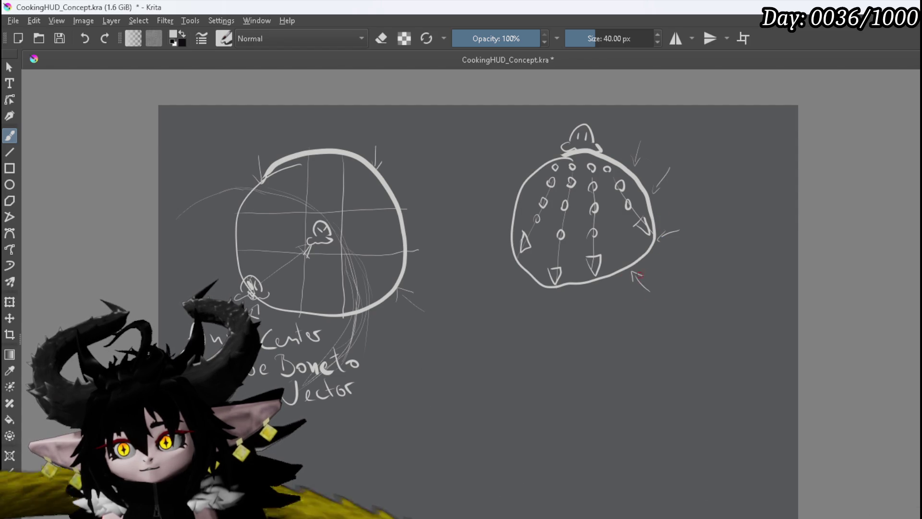
pyautogui.moveTo(580, 315); pyautogui.dragTo(580, 294)
pyautogui.moveTo(574, 300); pyautogui.dragTo(581, 296)
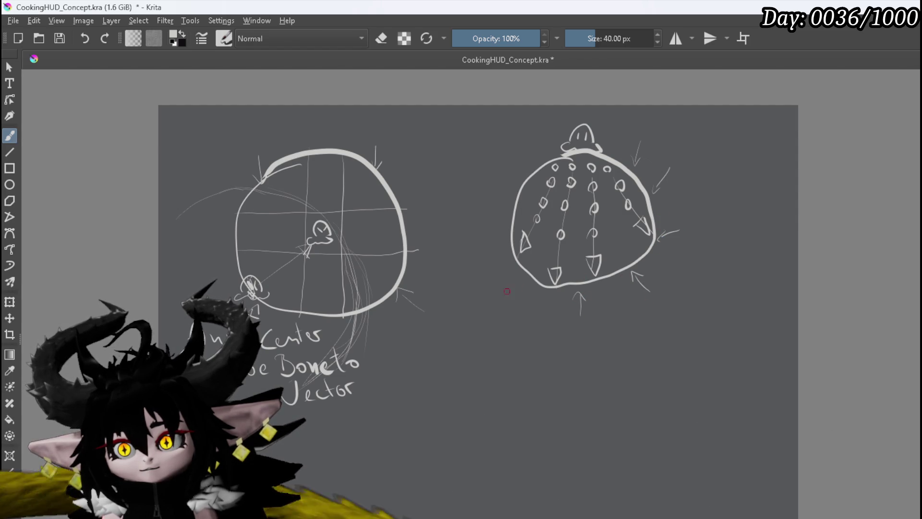
pyautogui.moveTo(507, 293); pyautogui.dragTo(522, 288)
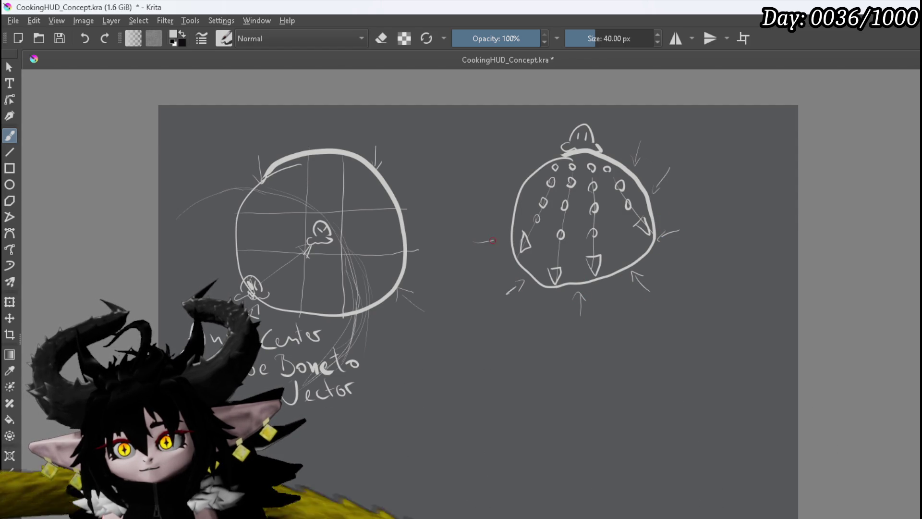
pyautogui.moveTo(482, 194)
pyautogui.mouseDown()
pyautogui.moveTo(511, 192)
pyautogui.moveTo(502, 196)
pyautogui.mouseUp()
pyautogui.moveTo(516, 143); pyautogui.dragTo(524, 161)
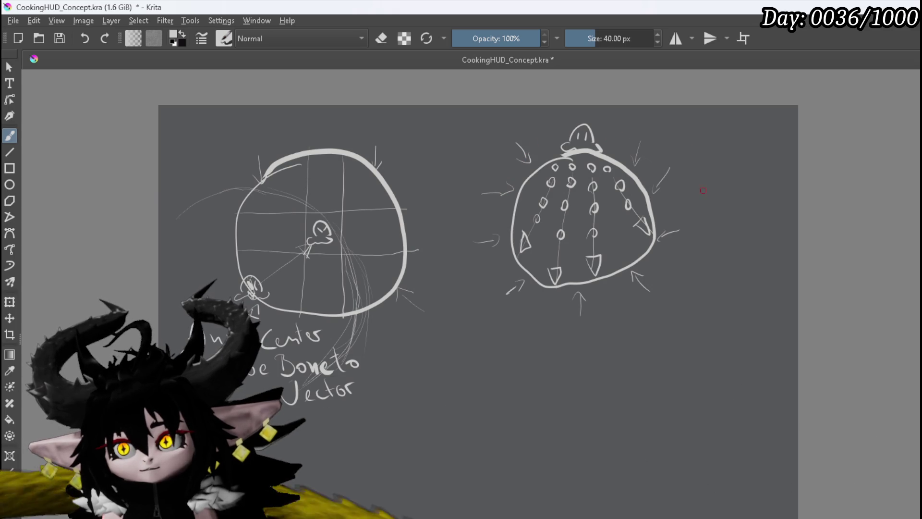
# Step: Sketch a small slime outside the right circle and two long sweeping lines across it
pyautogui.moveTo(695, 221)
pyautogui.mouseDown()
pyautogui.moveTo(691, 238)
pyautogui.moveTo(702, 221)
pyautogui.moveTo(706, 236)
pyautogui.mouseUp()
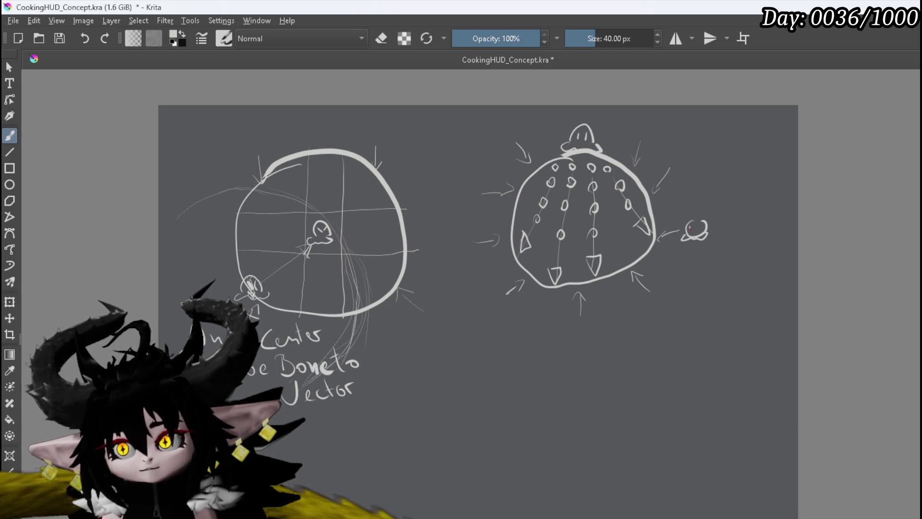
pyautogui.moveTo(678, 217)
pyautogui.mouseDown()
pyautogui.moveTo(669, 244)
pyautogui.moveTo(609, 209)
pyautogui.moveTo(484, 176)
pyautogui.mouseUp()
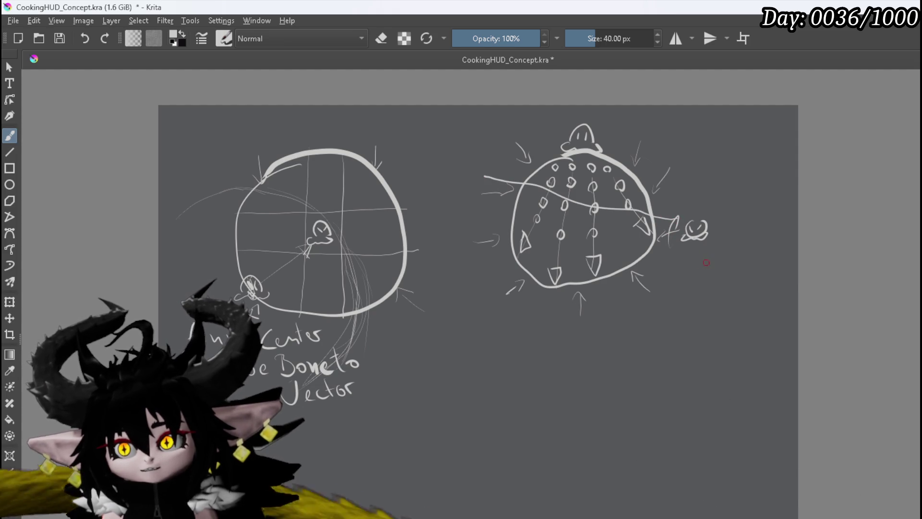
pyautogui.moveTo(666, 256)
pyautogui.mouseDown()
pyautogui.moveTo(583, 248)
pyautogui.moveTo(482, 213)
pyautogui.mouseUp()
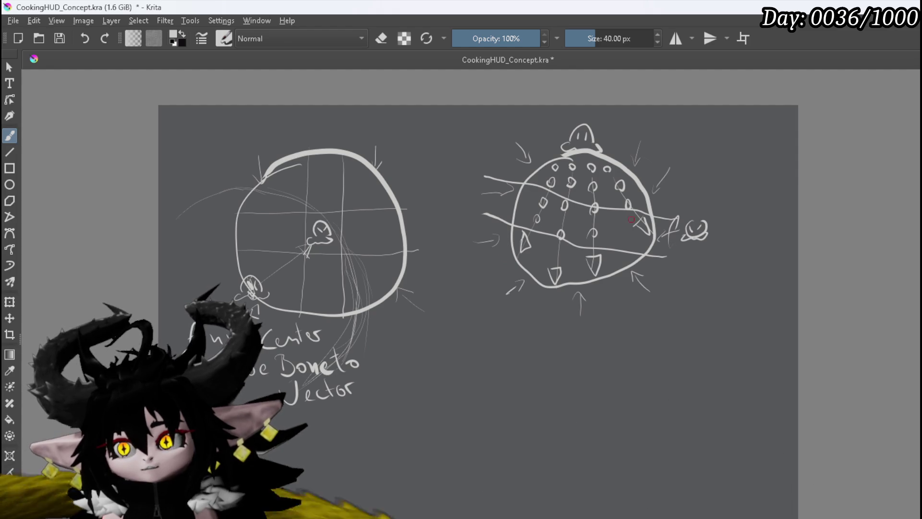
# Step: Draw a long arrow from under the Anim Center notes up to the dotted sphere, plus a small hooked arrow beside it
pyautogui.moveTo(409, 360)
pyautogui.mouseDown()
pyautogui.moveTo(699, 345)
pyautogui.moveTo(692, 295)
pyautogui.moveTo(709, 295)
pyautogui.mouseUp()
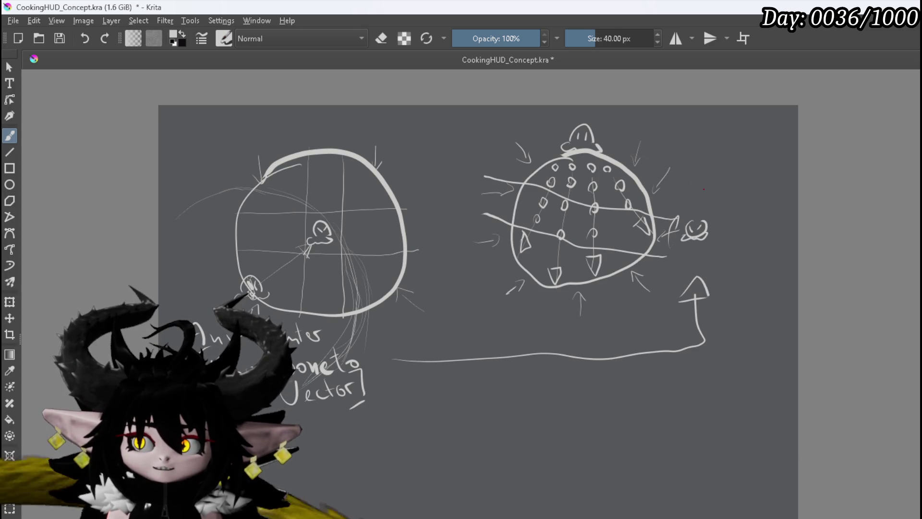
pyautogui.moveTo(701, 202); pyautogui.dragTo(699, 209)
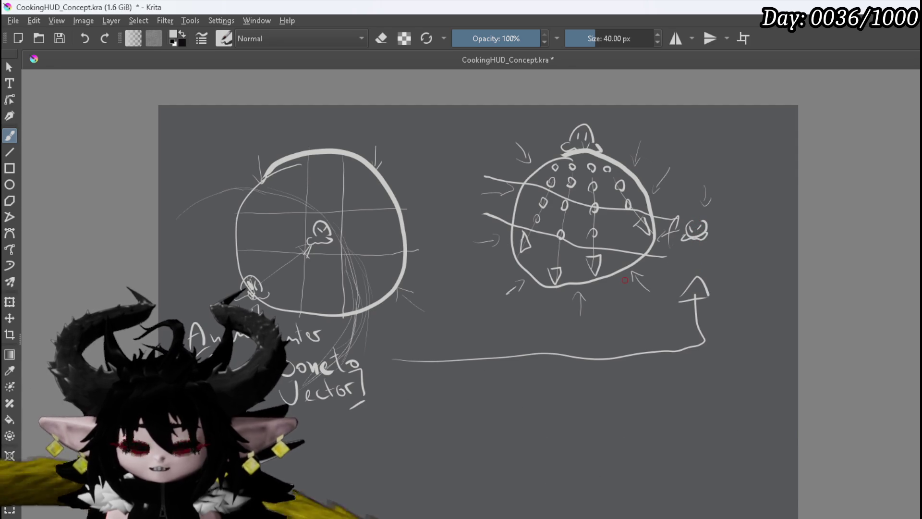
pyautogui.scroll(-1, 655, 280)
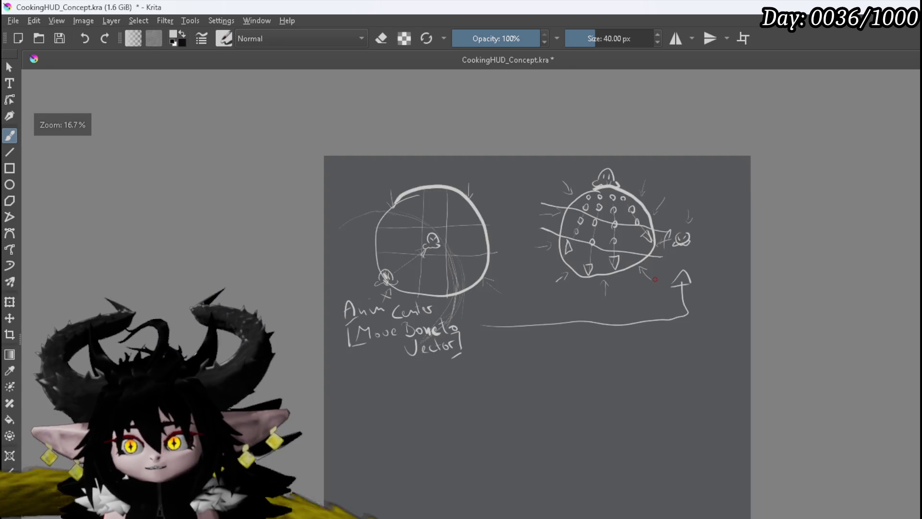
# Step: Draw a large rough circle in the empty area below the 'Move Bone to Vector' notes
pyautogui.moveTo(655, 279); pyautogui.dragTo(580, 218)
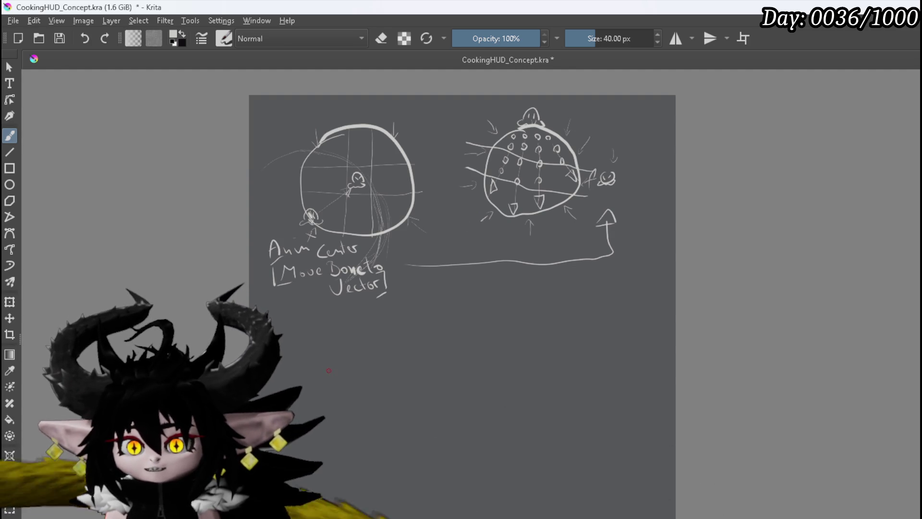
pyautogui.moveTo(331, 360); pyautogui.dragTo(391, 401)
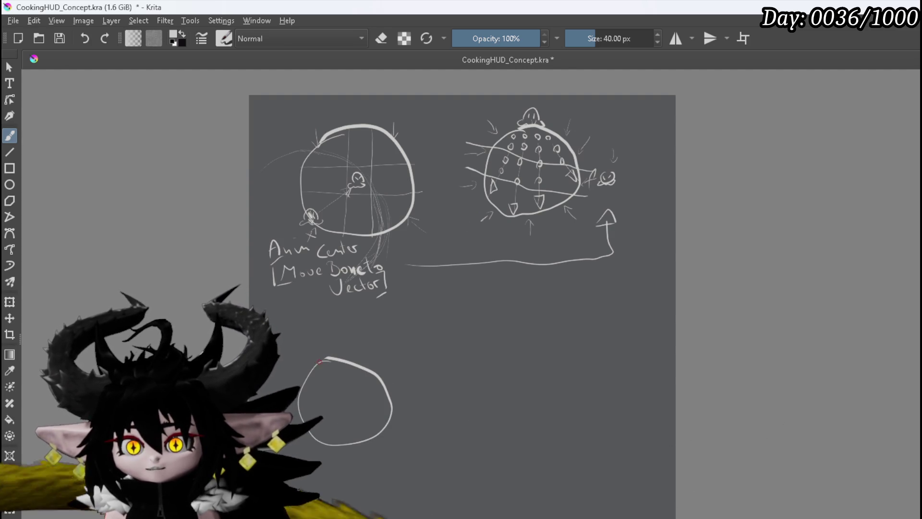
pyautogui.scroll(3, 408, 392)
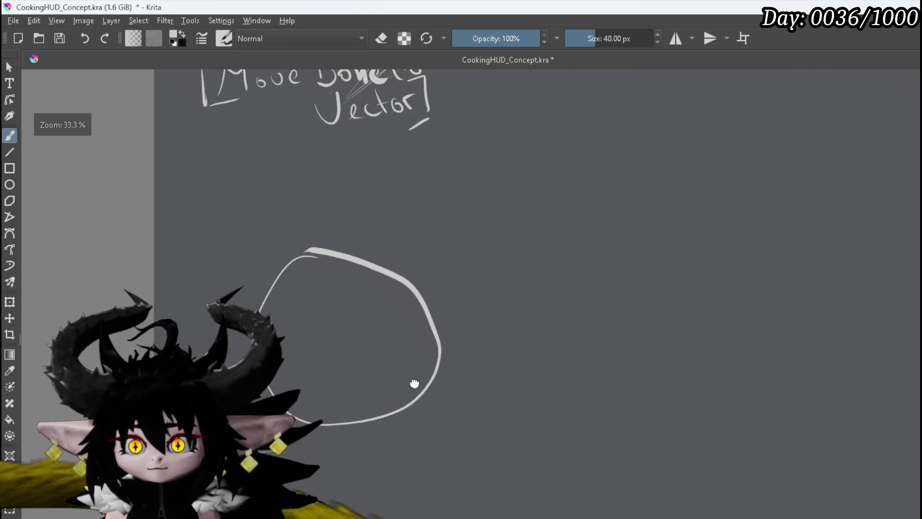
# Step: Draw the central boss symbol, a small circle with a loop on top, in the new circle
pyautogui.moveTo(408, 392); pyautogui.dragTo(430, 357)
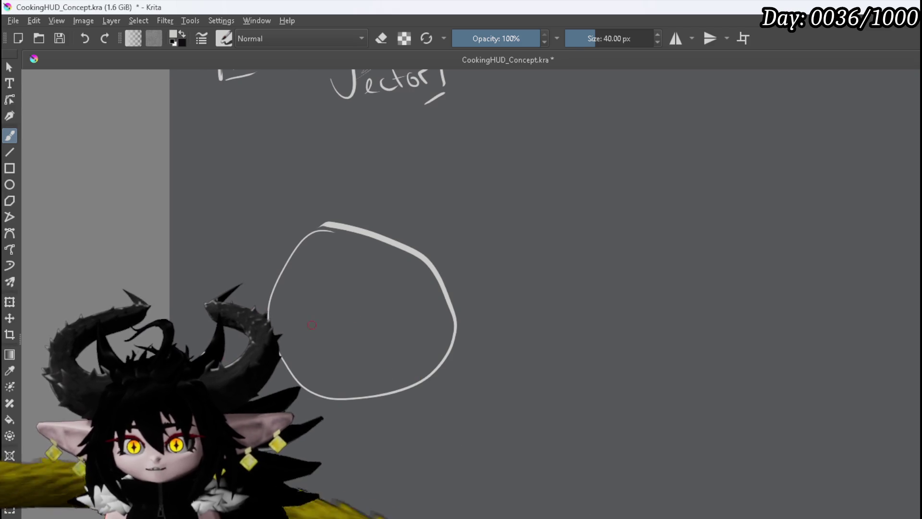
pyautogui.moveTo(355, 302); pyautogui.dragTo(357, 291)
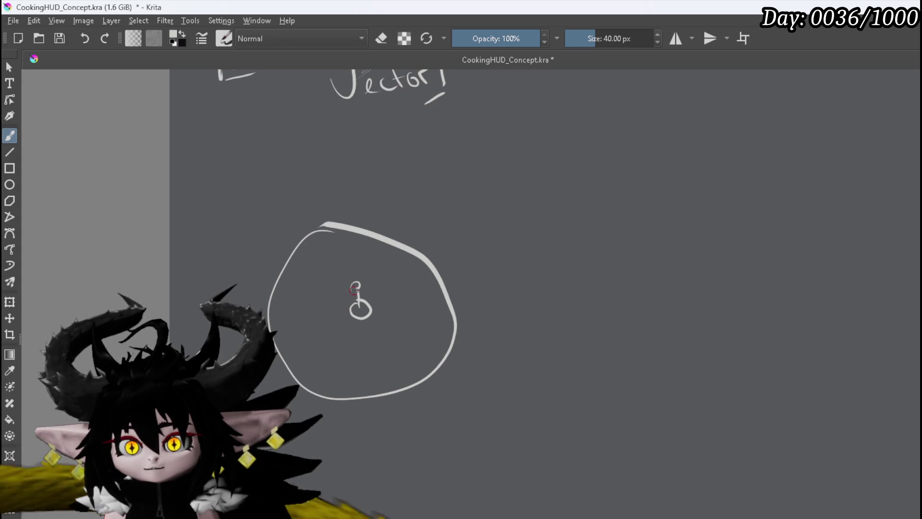
pyautogui.moveTo(354, 287)
pyautogui.mouseDown()
pyautogui.moveTo(356, 304)
pyautogui.moveTo(374, 312)
pyautogui.moveTo(345, 311)
pyautogui.mouseUp()
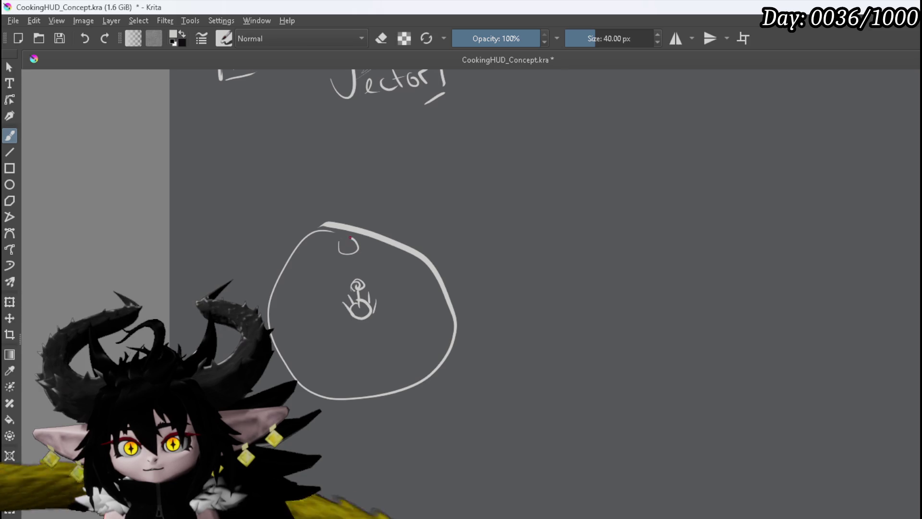
# Step: Add small slime drops with motion lines at the circle's top, right and bottom edges
pyautogui.moveTo(332, 227); pyautogui.dragTo(343, 237)
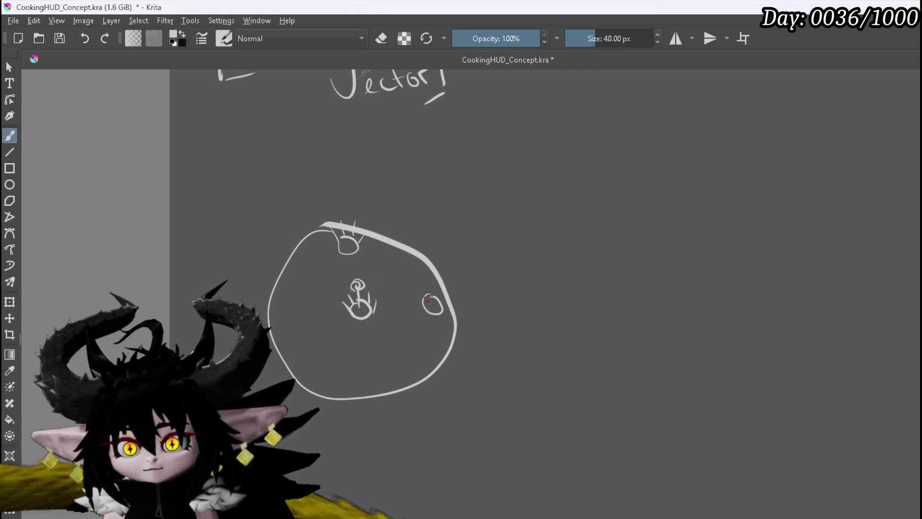
pyautogui.moveTo(424, 284); pyautogui.dragTo(435, 291)
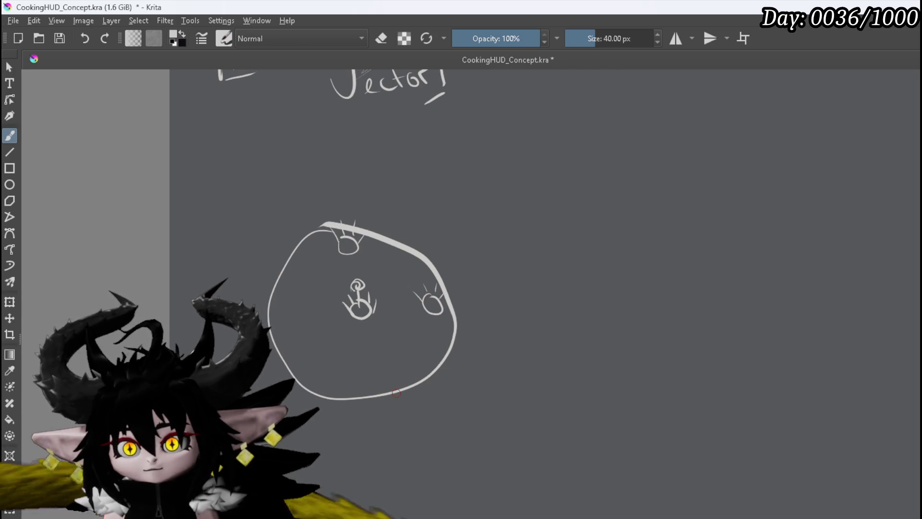
pyautogui.moveTo(385, 374)
pyautogui.mouseDown()
pyautogui.moveTo(384, 390)
pyautogui.moveTo(391, 374)
pyautogui.mouseUp()
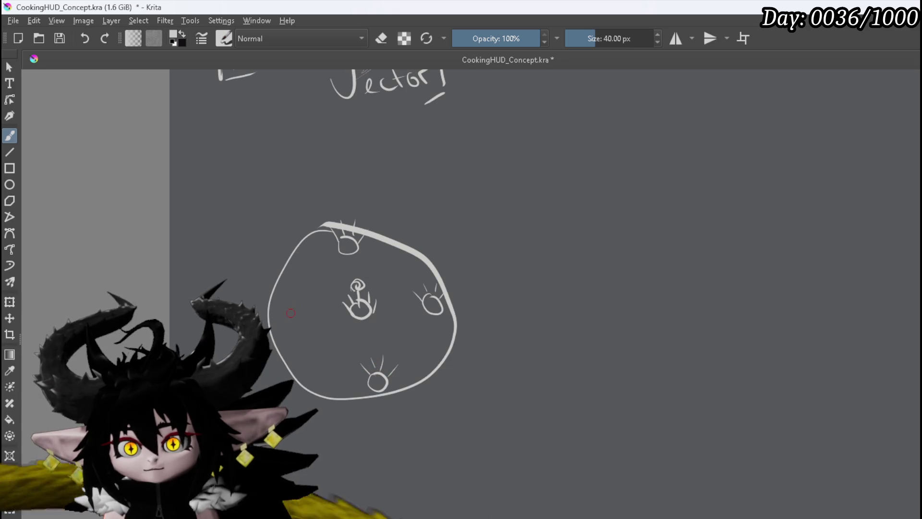
pyautogui.moveTo(298, 325)
pyautogui.mouseDown()
pyautogui.moveTo(297, 313)
pyautogui.moveTo(280, 309)
pyautogui.moveTo(299, 311)
pyautogui.mouseUp()
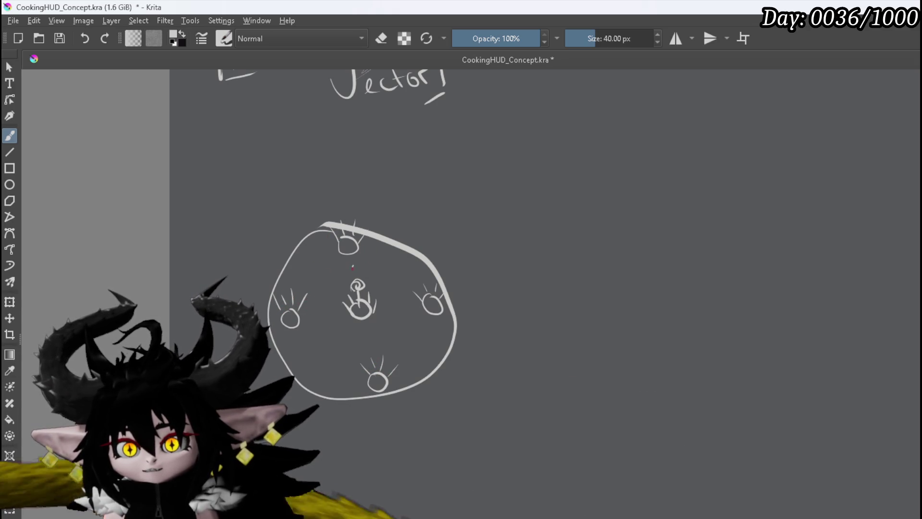
# Step: Write spawn-point numbers beside the slimes around the circle
pyautogui.moveTo(335, 206); pyautogui.dragTo(344, 207)
pyautogui.moveTo(427, 247); pyautogui.dragTo(440, 257)
pyautogui.moveTo(371, 342); pyautogui.dragTo(373, 352)
pyautogui.moveTo(274, 264); pyautogui.dragTo(284, 274)
# Step: Write the final spawn-point number beside its slime on the third circle
pyautogui.moveTo(240, 301); pyautogui.dragTo(259, 319)
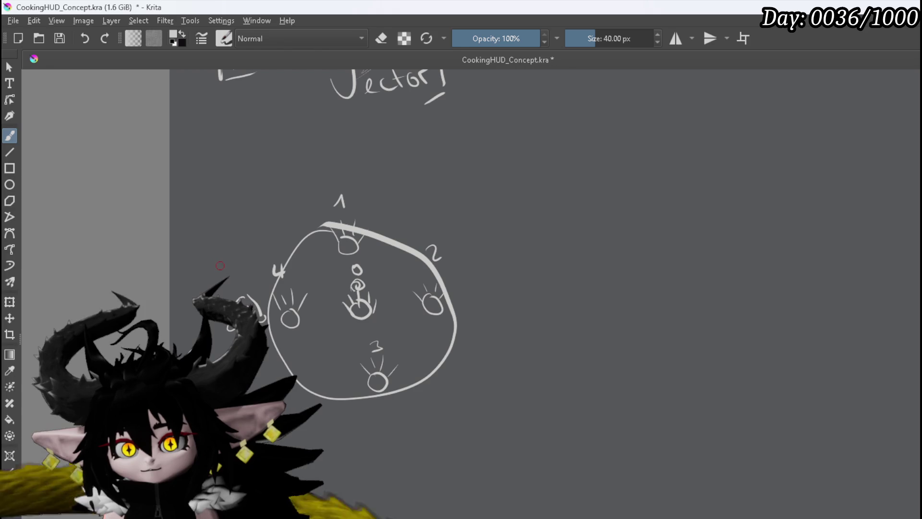
# Step: Sketch a large summon oval on the empty canvas right of the numbered circle
pyautogui.moveTo(581, 253); pyautogui.dragTo(484, 257)
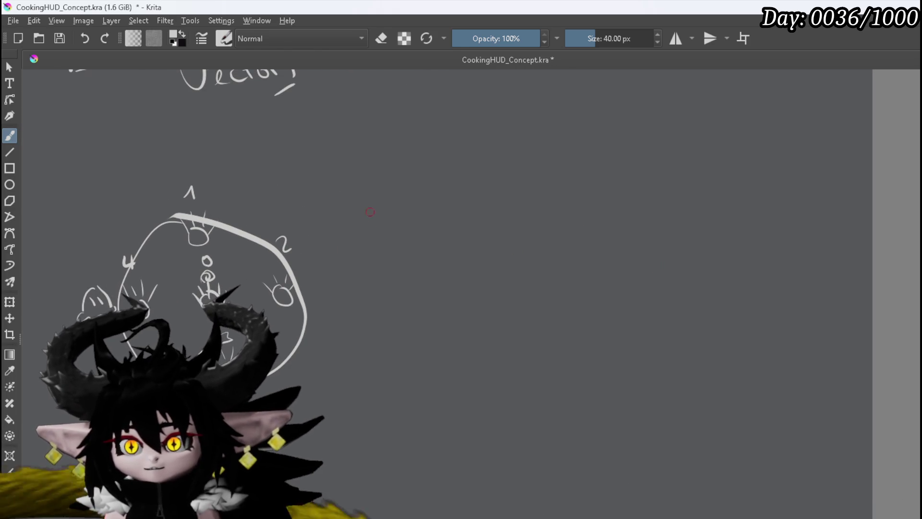
pyautogui.moveTo(499, 206); pyautogui.dragTo(465, 210)
pyautogui.moveTo(410, 312)
pyautogui.mouseDown()
pyautogui.moveTo(599, 361)
pyautogui.moveTo(497, 210)
pyautogui.moveTo(470, 210)
pyautogui.mouseUp()
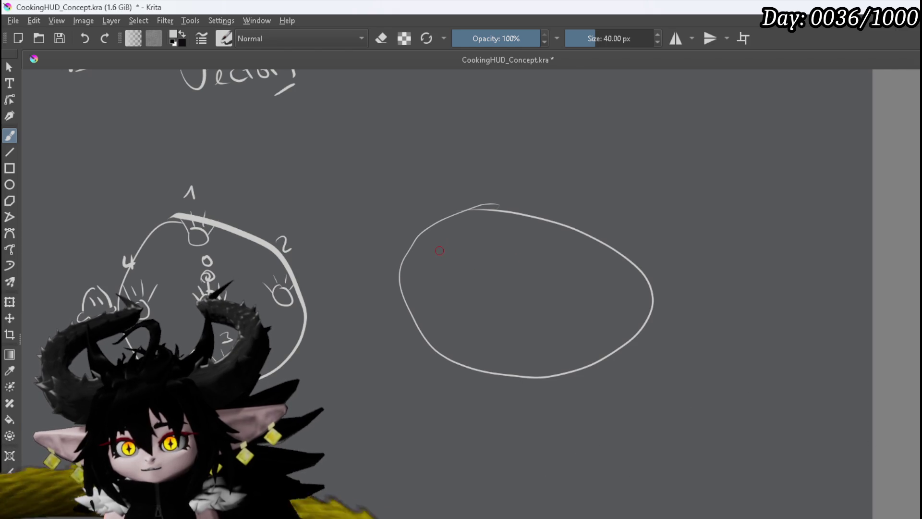
# Step: Draw a small spawn circle with rising smoke in the oval's upper left, and a slime blob beside the oval
pyautogui.moveTo(410, 281)
pyautogui.mouseDown()
pyautogui.moveTo(472, 255)
pyautogui.moveTo(464, 220)
pyautogui.mouseUp()
pyautogui.moveTo(412, 235)
pyautogui.mouseDown()
pyautogui.moveTo(463, 226)
pyautogui.moveTo(463, 235)
pyautogui.mouseUp()
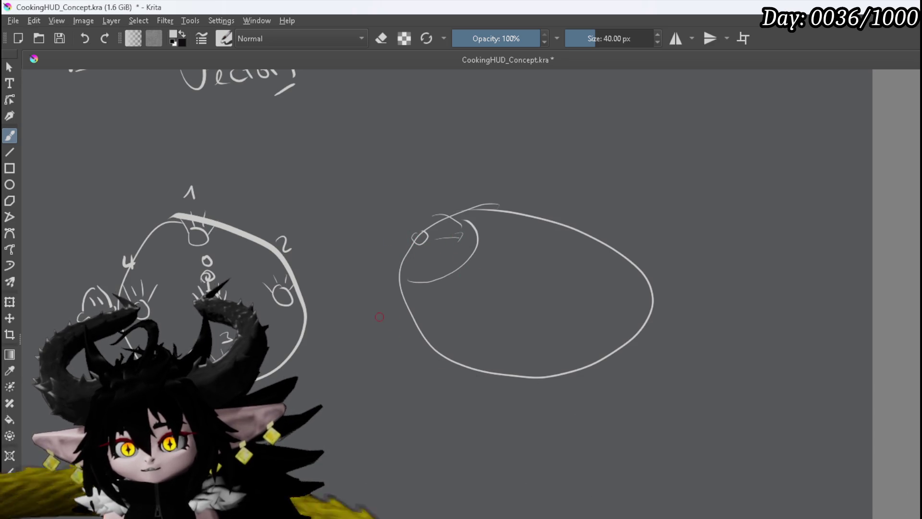
pyautogui.moveTo(397, 315)
pyautogui.mouseDown()
pyautogui.moveTo(365, 312)
pyautogui.moveTo(390, 330)
pyautogui.mouseUp()
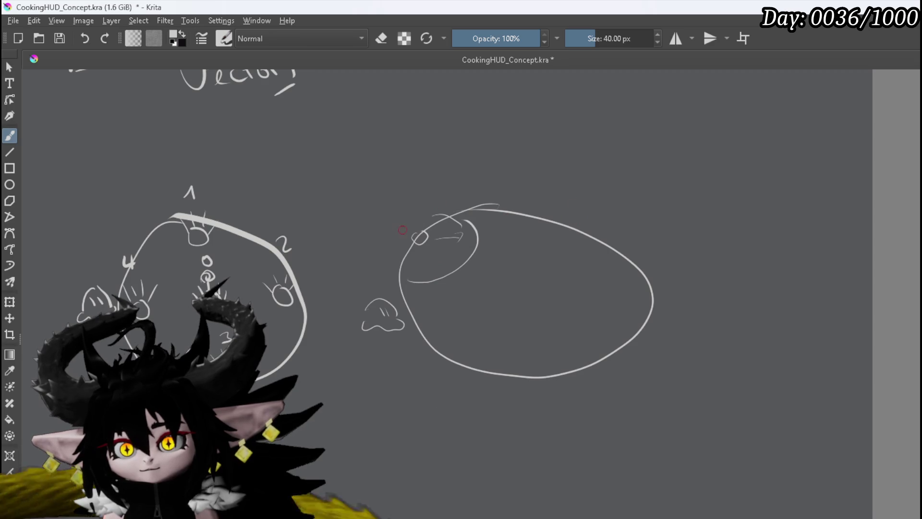
pyautogui.moveTo(417, 216)
pyautogui.mouseDown()
pyautogui.moveTo(408, 199)
pyautogui.moveTo(414, 182)
pyautogui.moveTo(428, 223)
pyautogui.mouseUp()
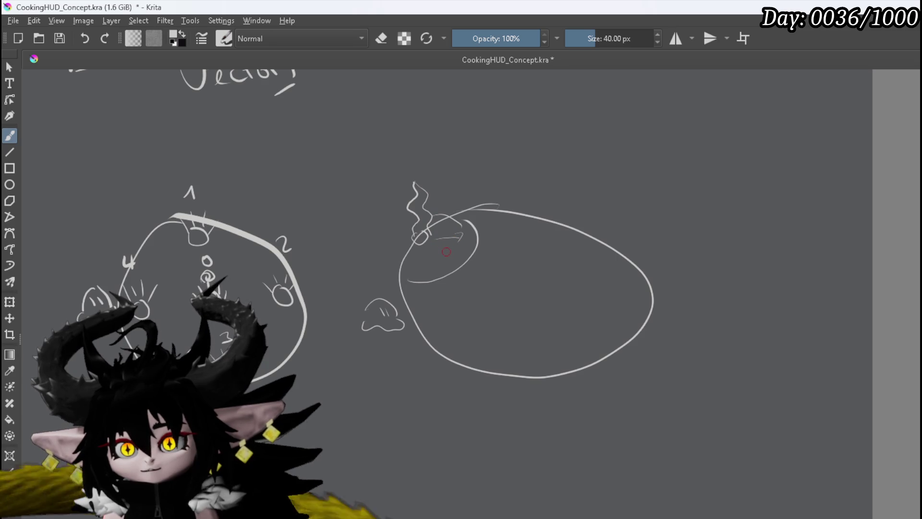
# Step: Cross the oval with two diagonal lines, add a question mark, and begin the Summon label
pyautogui.moveTo(412, 249); pyautogui.dragTo(472, 265)
pyautogui.moveTo(528, 290); pyautogui.dragTo(653, 330)
pyautogui.moveTo(437, 228); pyautogui.dragTo(668, 314)
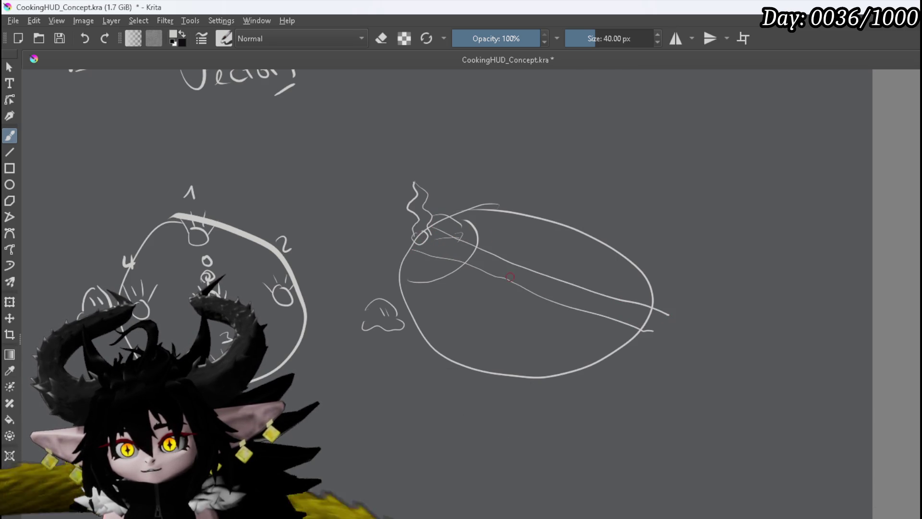
pyautogui.moveTo(574, 268); pyautogui.dragTo(577, 284)
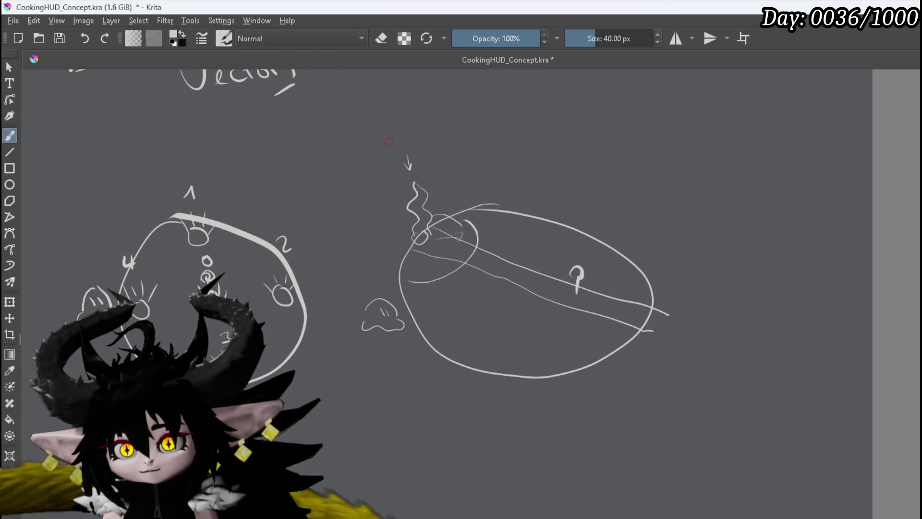
pyautogui.moveTo(386, 137)
pyautogui.mouseDown()
pyautogui.moveTo(379, 148)
pyautogui.moveTo(438, 135)
pyautogui.mouseUp()
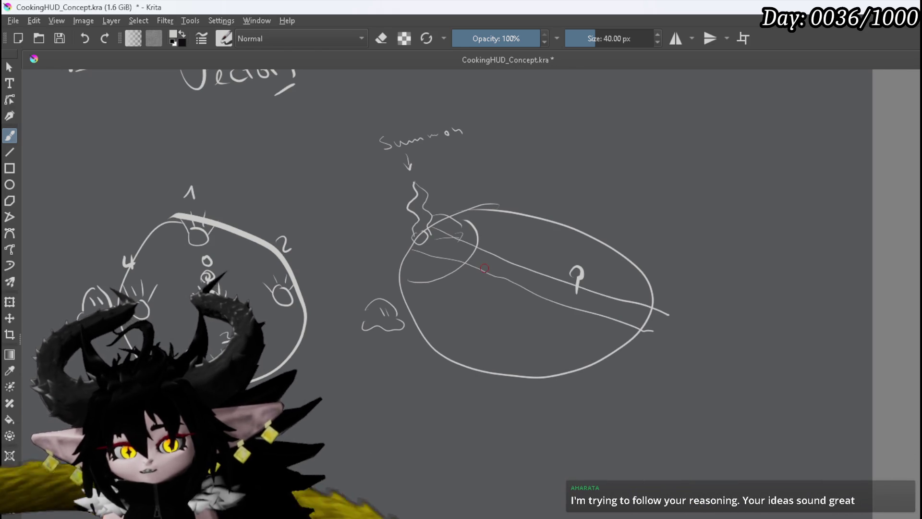
# Step: Close the lower curve of the small inner ellipse on the summon oval
pyautogui.scroll(-2, 484, 268)
pyautogui.moveTo(490, 307); pyautogui.dragTo(437, 370)
pyautogui.scroll(2, 533, 307)
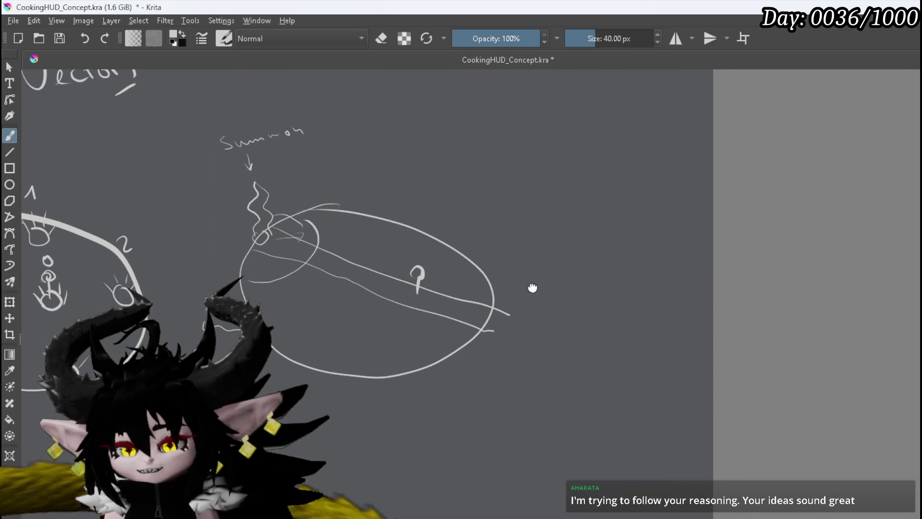
pyautogui.scroll(1, 531, 288)
pyautogui.scroll(-1, 543, 297)
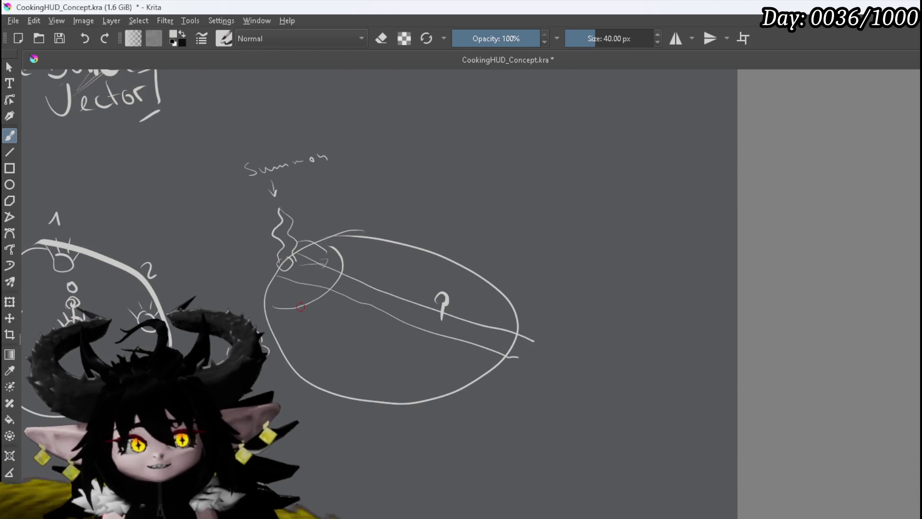
pyautogui.moveTo(301, 308); pyautogui.dragTo(332, 286)
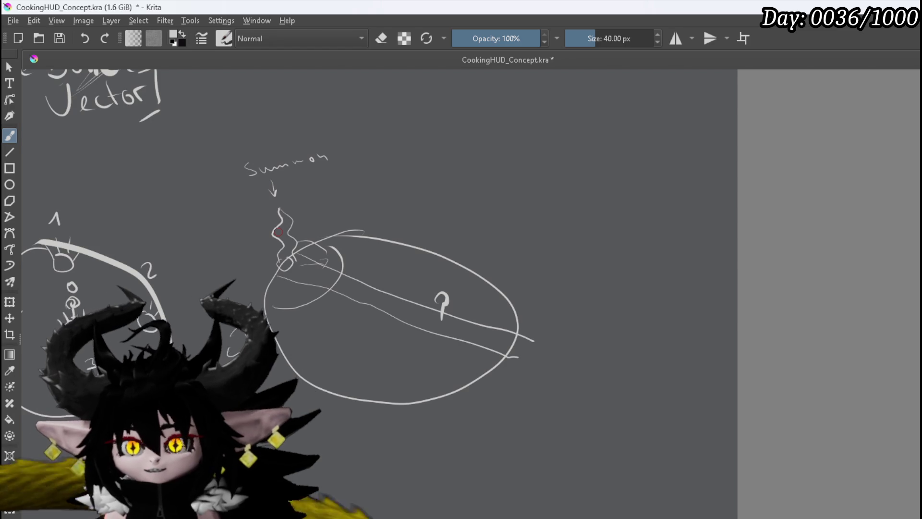
pyautogui.scroll(-5, 278, 232)
pyautogui.moveTo(381, 268); pyautogui.dragTo(463, 420)
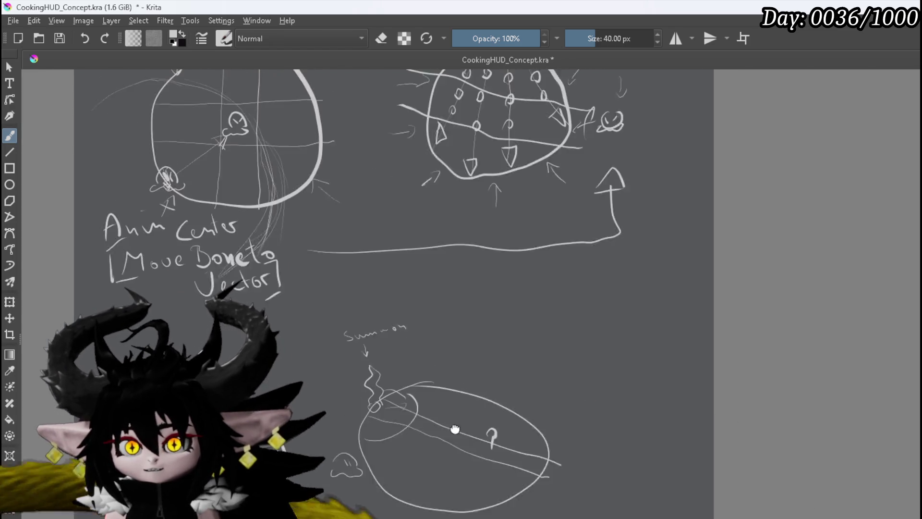
# Step: Draw a large rough arena circle to the right of the summon oval
pyautogui.scroll(2, 452, 468)
pyautogui.moveTo(452, 468); pyautogui.dragTo(435, 318)
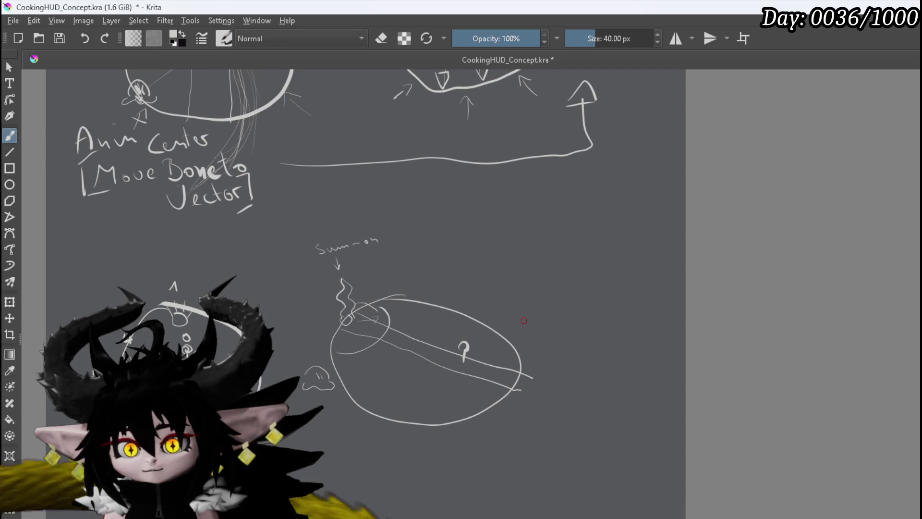
pyautogui.moveTo(533, 288)
pyautogui.mouseDown()
pyautogui.moveTo(515, 402)
pyautogui.moveTo(482, 304)
pyautogui.moveTo(517, 231)
pyautogui.mouseUp()
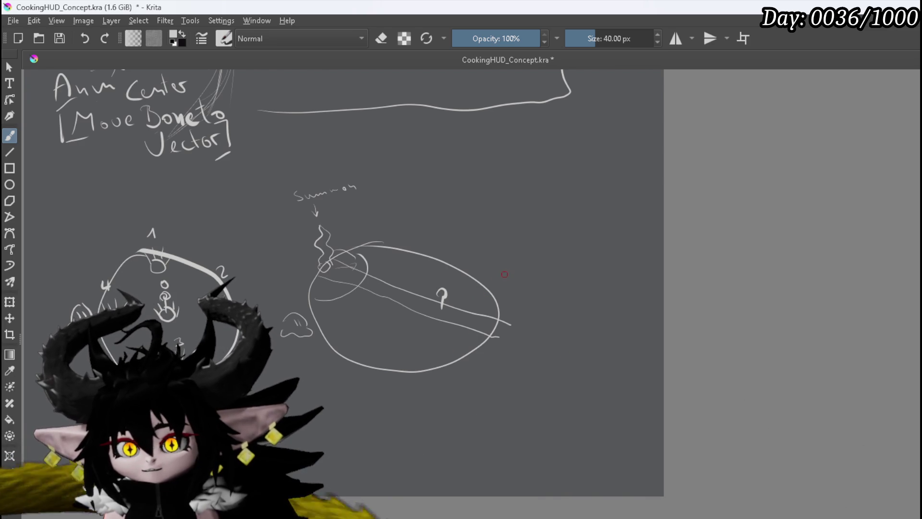
pyautogui.moveTo(600, 245)
pyautogui.mouseDown()
pyautogui.moveTo(525, 331)
pyautogui.moveTo(624, 365)
pyautogui.moveTo(618, 252)
pyautogui.mouseUp()
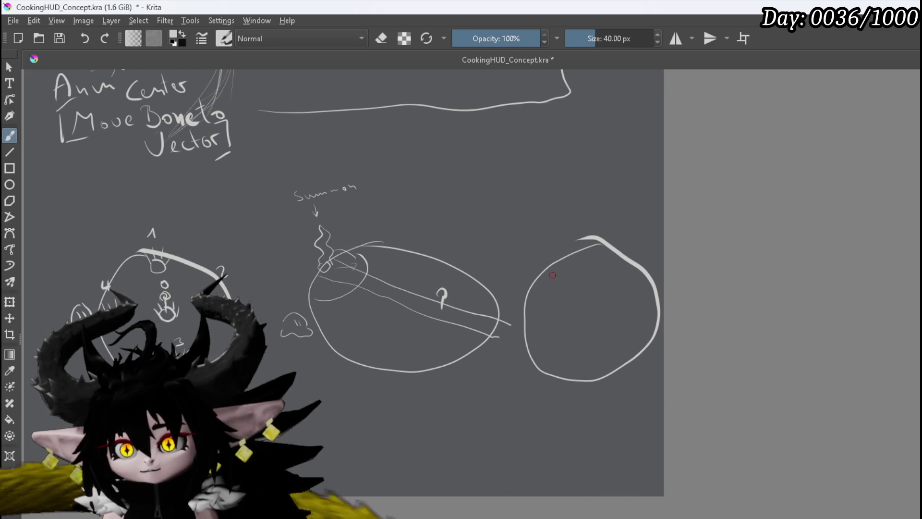
pyautogui.scroll(3, 552, 275)
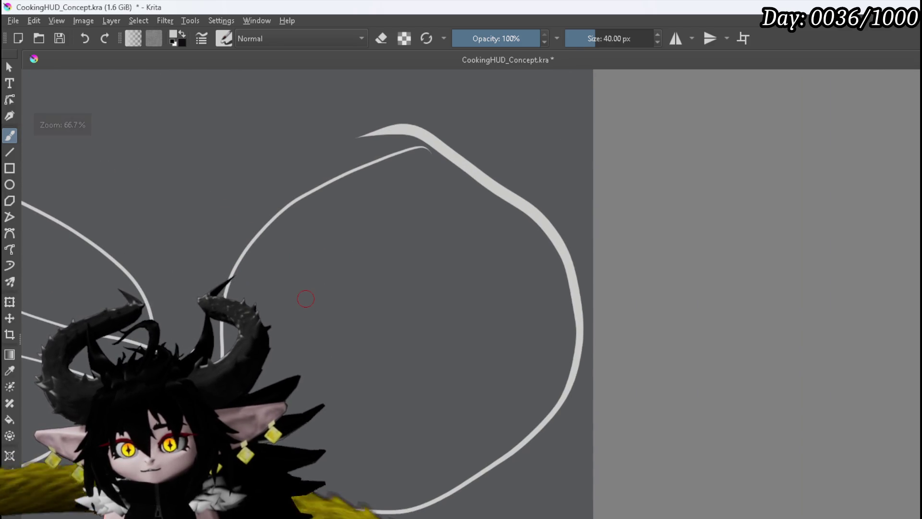
# Step: Sketch two small slimes with eyes outside the circle, at its upper left and upper right
pyautogui.moveTo(235, 172)
pyautogui.mouseDown()
pyautogui.moveTo(258, 140)
pyautogui.moveTo(276, 156)
pyautogui.moveTo(264, 181)
pyautogui.mouseUp()
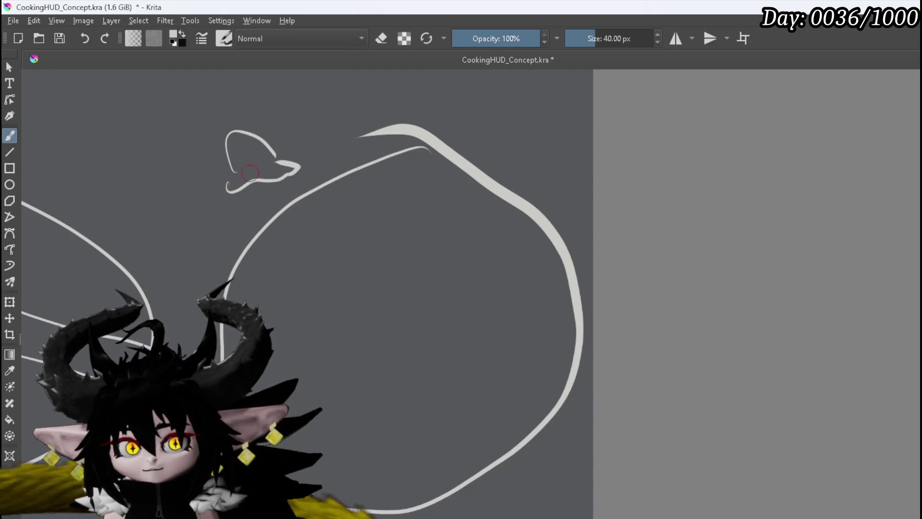
pyautogui.moveTo(234, 152); pyautogui.dragTo(249, 153)
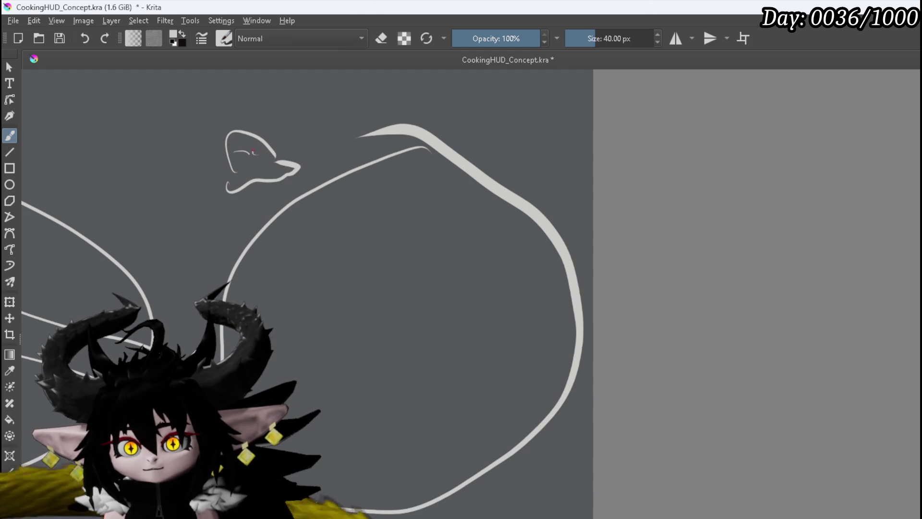
pyautogui.moveTo(527, 108)
pyautogui.mouseDown()
pyautogui.moveTo(571, 142)
pyautogui.moveTo(546, 107)
pyautogui.mouseUp()
pyautogui.moveTo(500, 151); pyautogui.dragTo(538, 173)
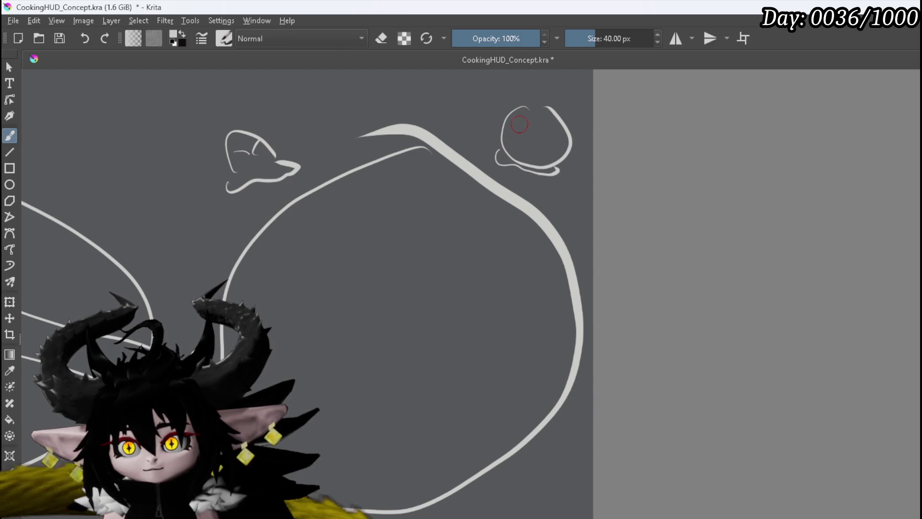
pyautogui.moveTo(519, 124); pyautogui.dragTo(517, 138)
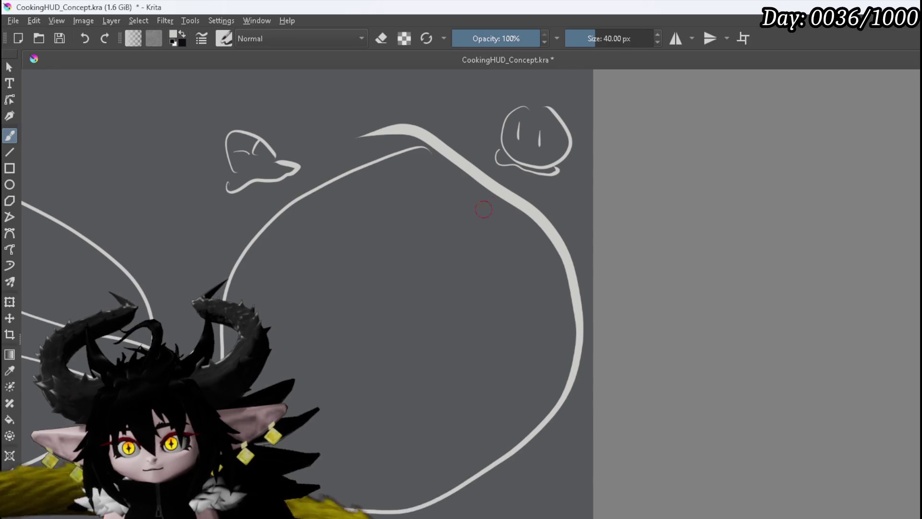
# Step: Draw arrow-marked slime blobs inside the circle's upper edge and one on its left edge
pyautogui.moveTo(264, 232); pyautogui.dragTo(304, 236)
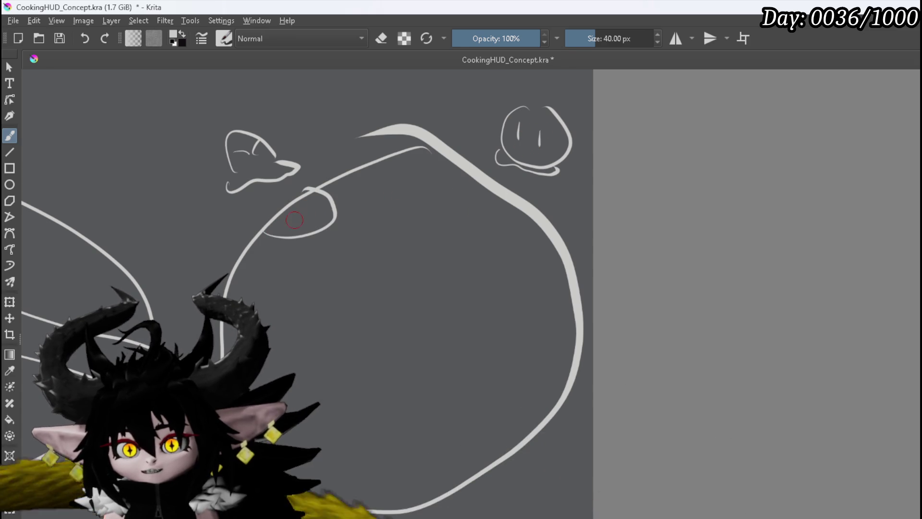
pyautogui.moveTo(284, 201); pyautogui.dragTo(301, 220)
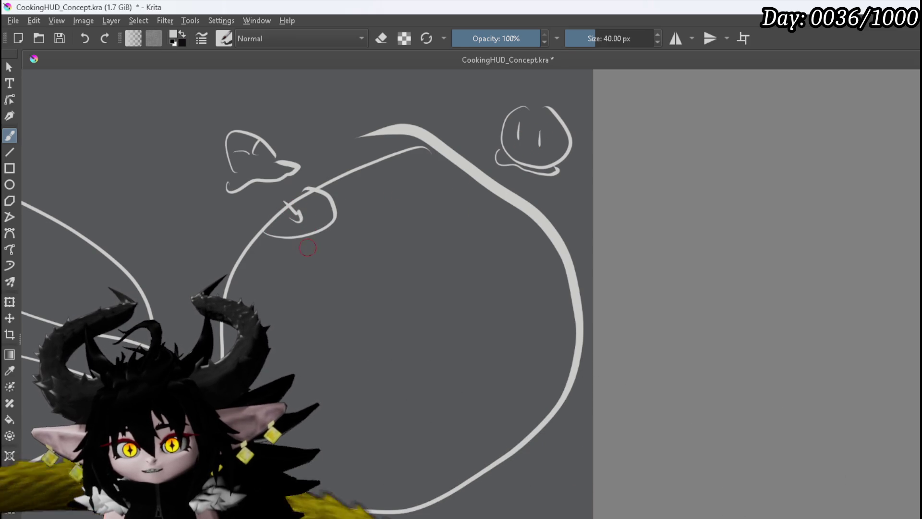
pyautogui.moveTo(362, 234)
pyautogui.mouseDown()
pyautogui.moveTo(325, 222)
pyautogui.moveTo(337, 250)
pyautogui.mouseUp()
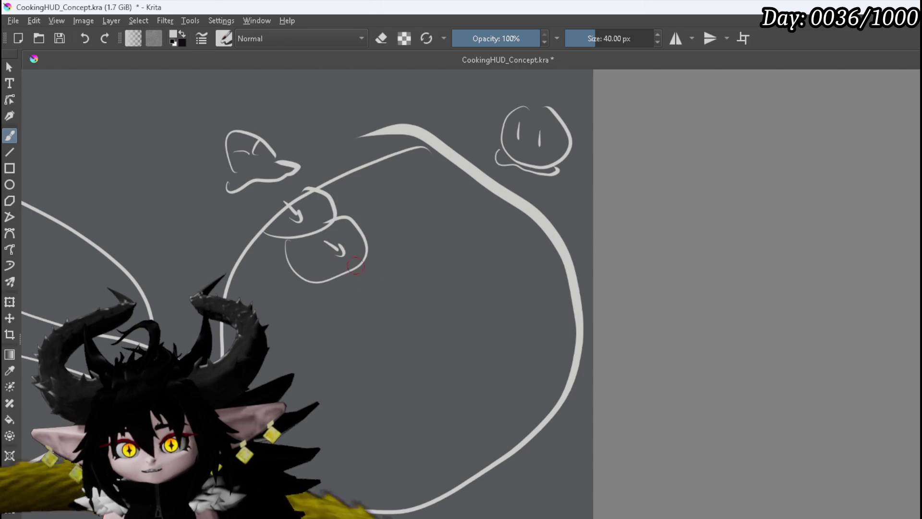
pyautogui.moveTo(336, 284)
pyautogui.mouseDown()
pyautogui.moveTo(371, 259)
pyautogui.moveTo(376, 291)
pyautogui.mouseUp()
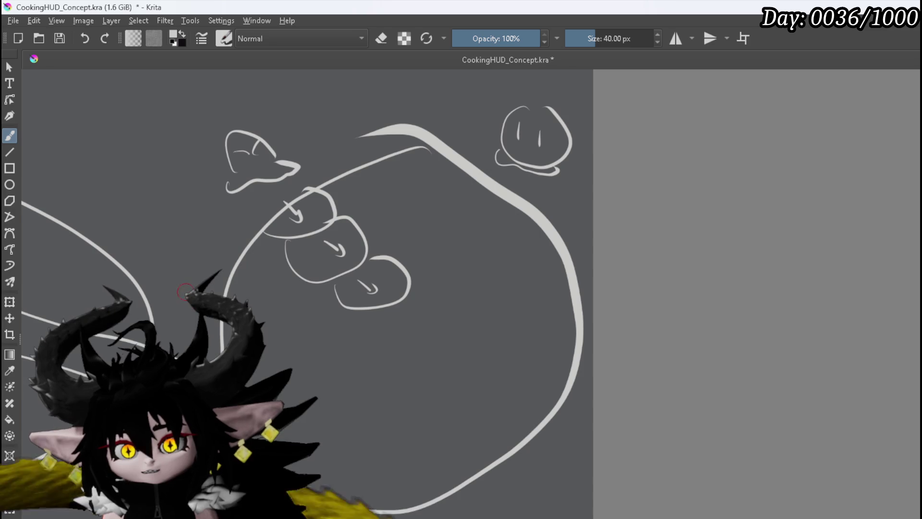
pyautogui.moveTo(203, 263); pyautogui.dragTo(227, 293)
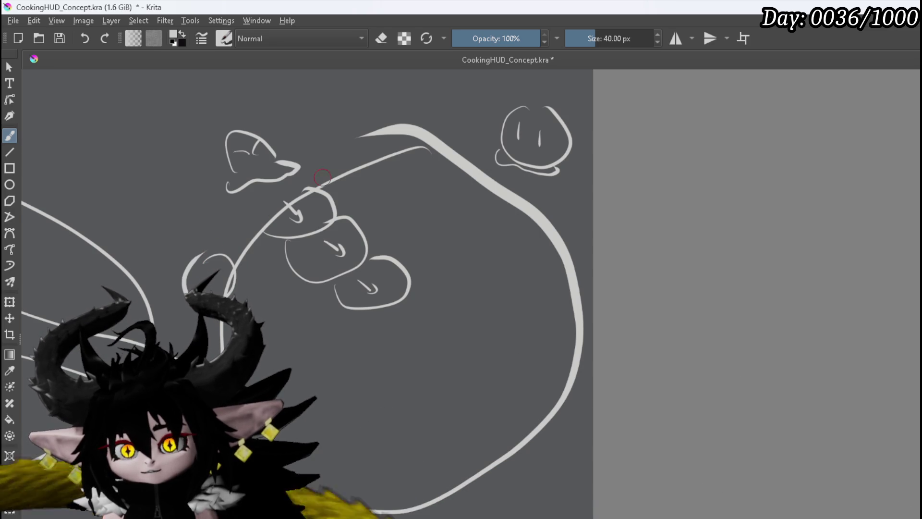
# Step: Add slime blobs along the circle's top and right rim
pyautogui.moveTo(380, 133)
pyautogui.mouseDown()
pyautogui.moveTo(410, 147)
pyautogui.moveTo(395, 155)
pyautogui.mouseUp()
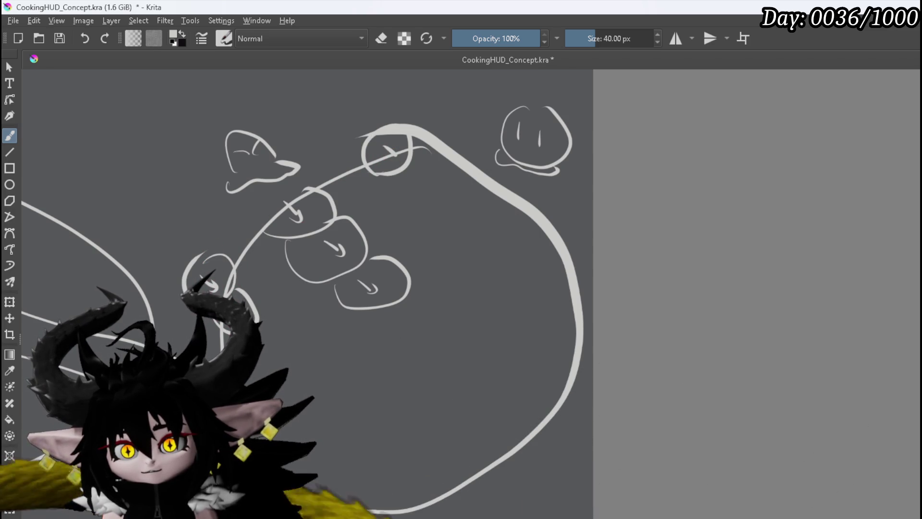
pyautogui.moveTo(396, 175)
pyautogui.mouseDown()
pyautogui.moveTo(412, 158)
pyautogui.moveTo(432, 179)
pyautogui.mouseUp()
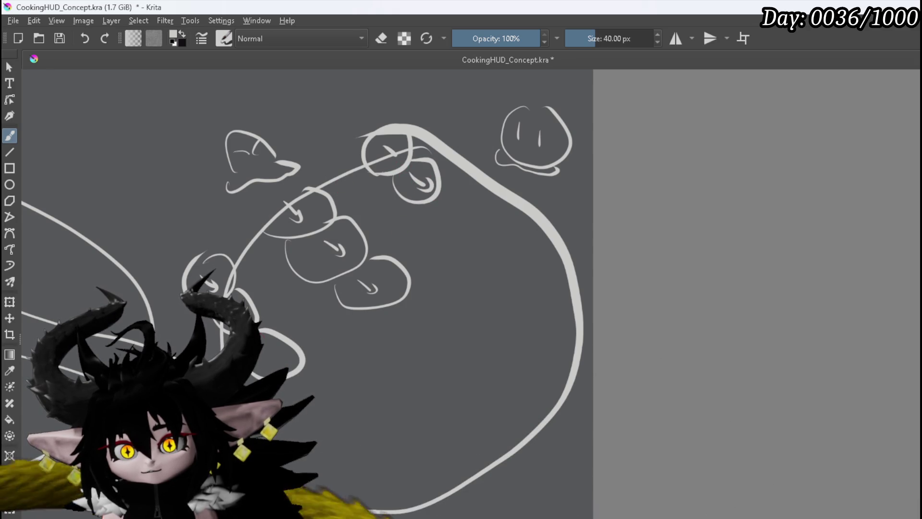
pyautogui.moveTo(447, 200)
pyautogui.mouseDown()
pyautogui.moveTo(437, 199)
pyautogui.moveTo(479, 226)
pyautogui.mouseUp()
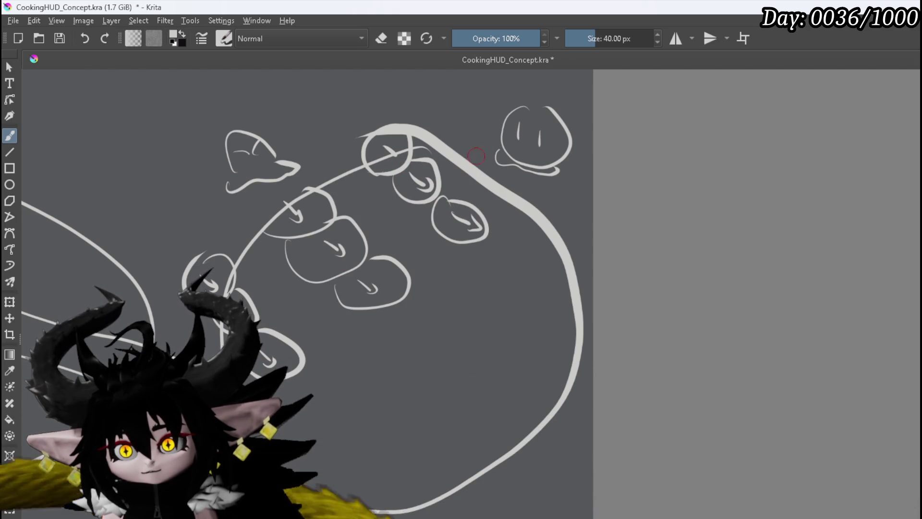
pyautogui.moveTo(443, 143); pyautogui.dragTo(458, 125)
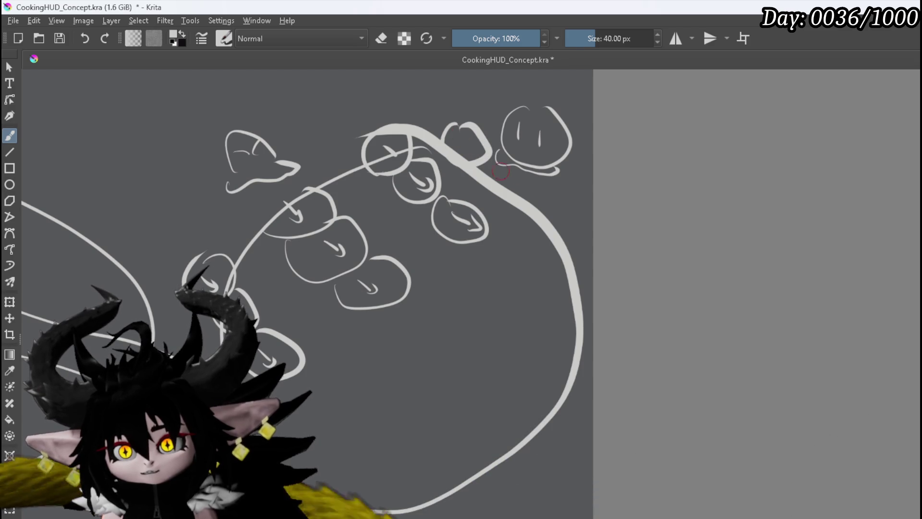
pyautogui.moveTo(521, 178); pyautogui.dragTo(545, 193)
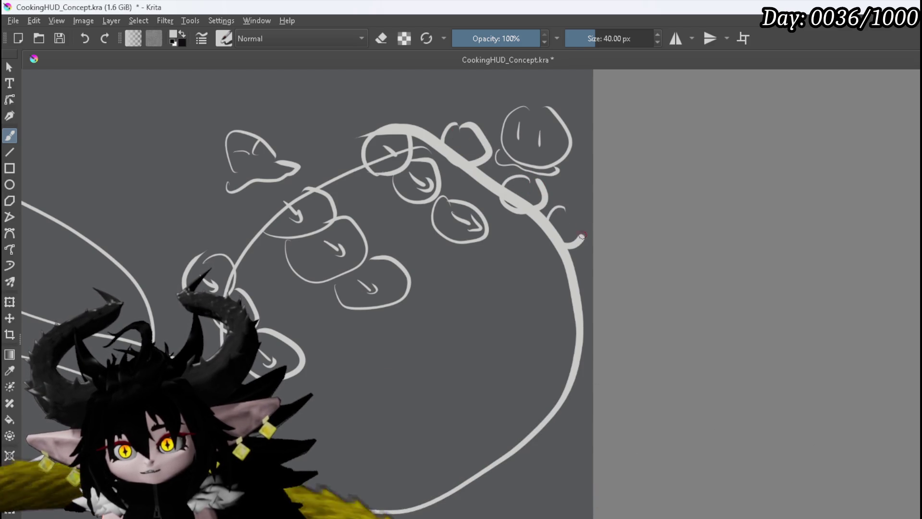
pyautogui.moveTo(579, 240); pyautogui.dragTo(570, 247)
# Step: Mark the rim slimes with arrows and add arrowed blobs in the middle and lower right
pyautogui.moveTo(477, 132); pyautogui.dragTo(462, 152)
pyautogui.moveTo(562, 219); pyautogui.dragTo(576, 226)
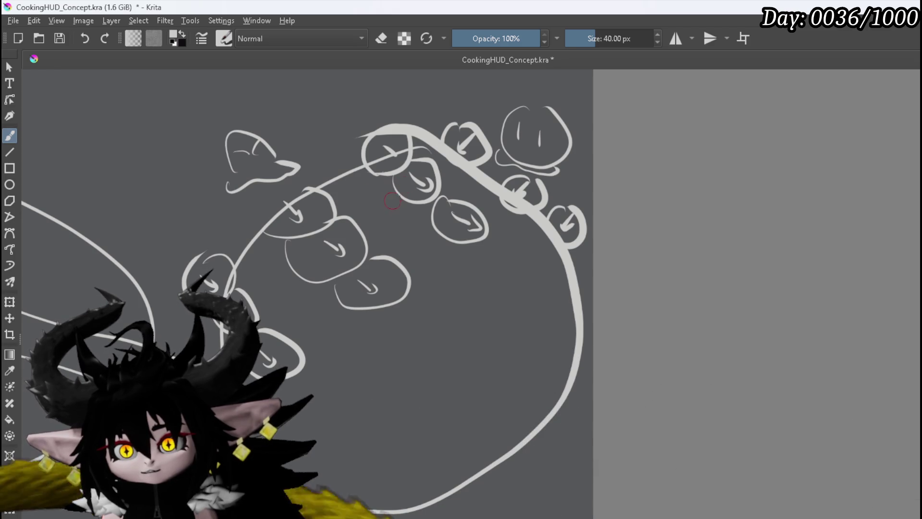
pyautogui.moveTo(397, 193)
pyautogui.mouseDown()
pyautogui.moveTo(402, 208)
pyautogui.moveTo(372, 218)
pyautogui.mouseUp()
pyautogui.moveTo(478, 283)
pyautogui.mouseDown()
pyautogui.moveTo(439, 297)
pyautogui.moveTo(460, 284)
pyautogui.mouseUp()
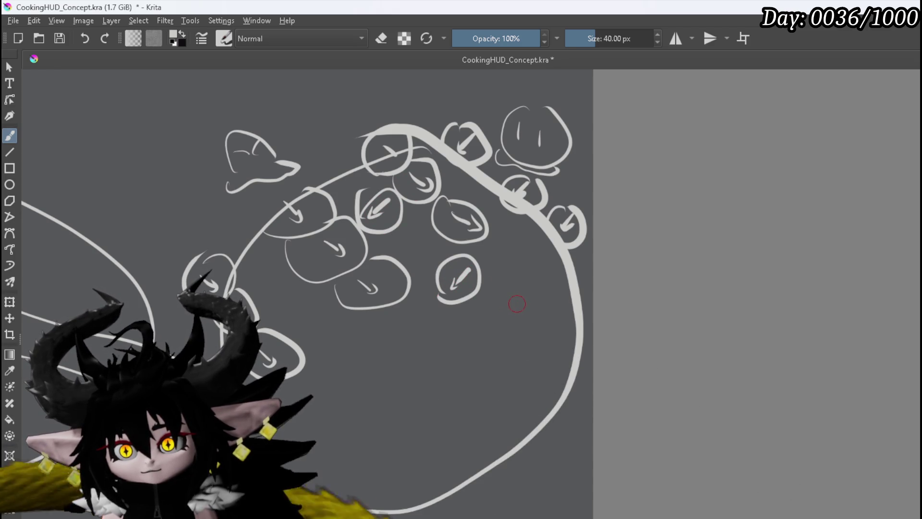
pyautogui.moveTo(515, 338)
pyautogui.mouseDown()
pyautogui.moveTo(544, 342)
pyautogui.moveTo(518, 352)
pyautogui.moveTo(535, 338)
pyautogui.mouseUp()
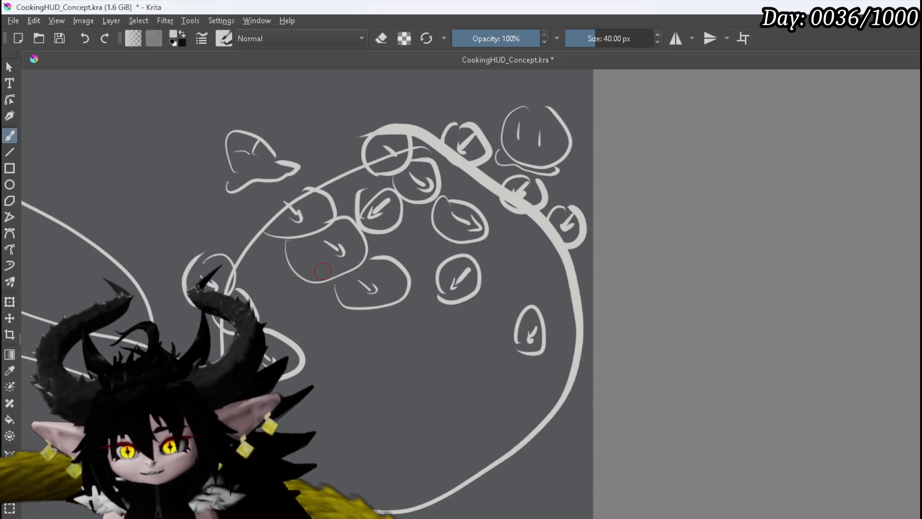
# Step: Zoom out and draw a long curved arrow arcing over the summon oval to the swarm circle
pyautogui.scroll(-1, 332, 270)
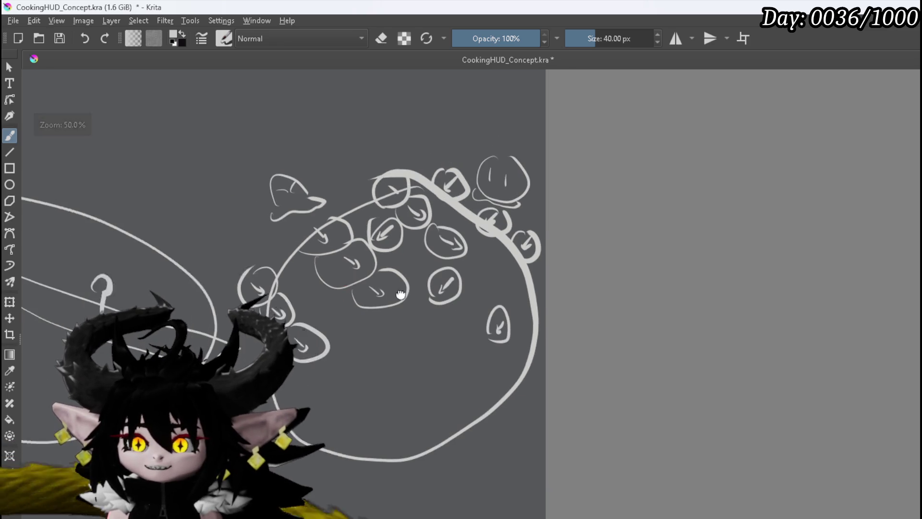
pyautogui.moveTo(365, 286); pyautogui.dragTo(533, 311)
pyautogui.scroll(-1, 465, 296)
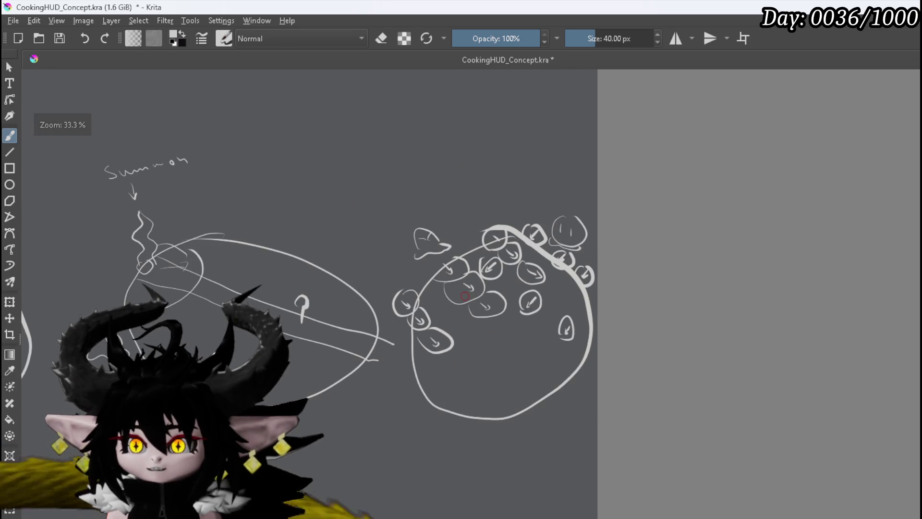
pyautogui.scroll(-1, 465, 296)
pyautogui.moveTo(368, 250)
pyautogui.mouseDown()
pyautogui.moveTo(465, 294)
pyautogui.moveTo(449, 334)
pyautogui.moveTo(429, 311)
pyautogui.mouseUp()
pyautogui.scroll(-1, 466, 295)
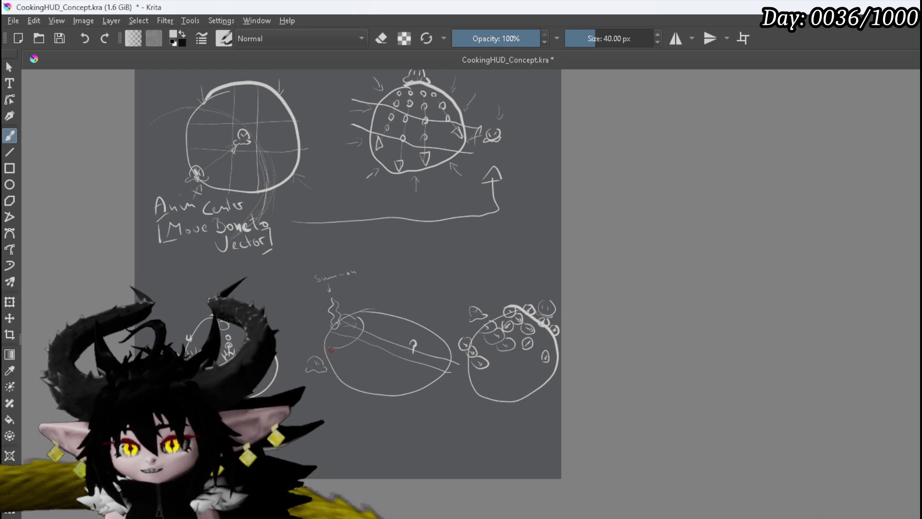
pyautogui.moveTo(130, 265); pyautogui.dragTo(152, 319)
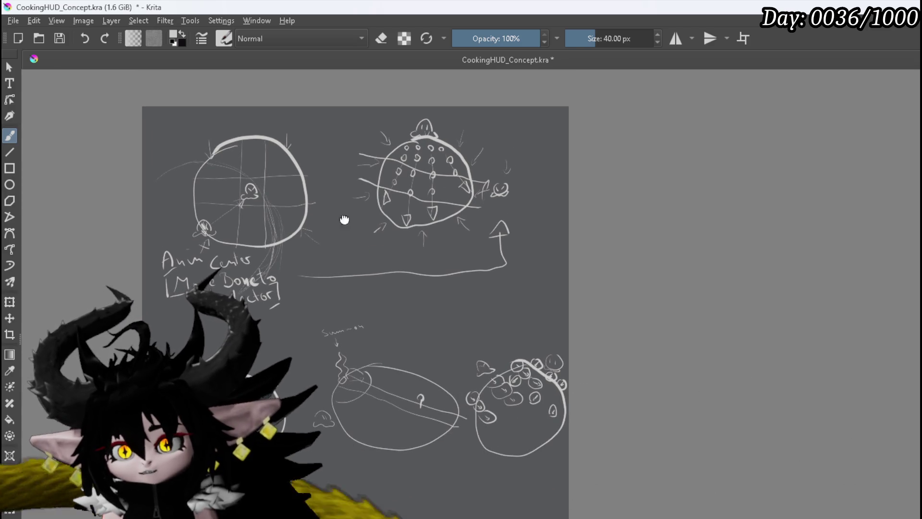
pyautogui.moveTo(356, 231); pyautogui.dragTo(307, 202)
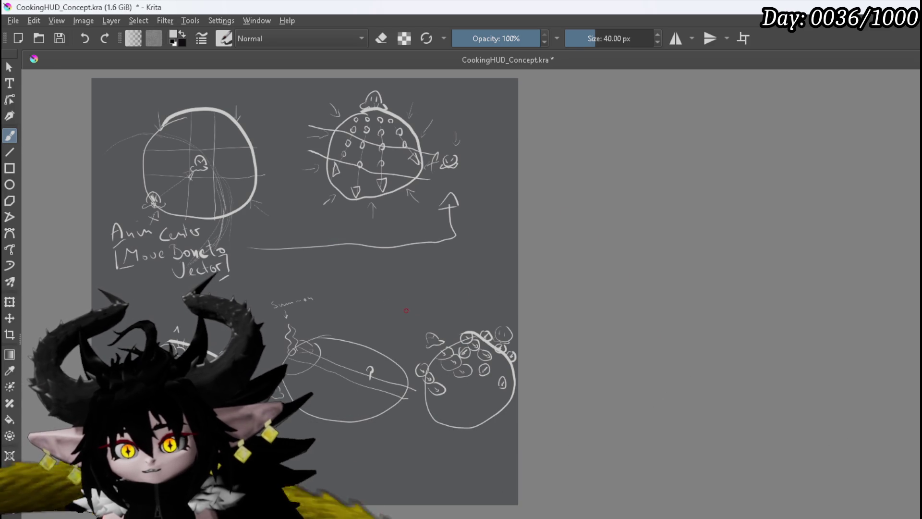
pyautogui.moveTo(432, 305)
pyautogui.mouseDown()
pyautogui.moveTo(302, 276)
pyautogui.moveTo(238, 294)
pyautogui.moveTo(209, 326)
pyautogui.mouseUp()
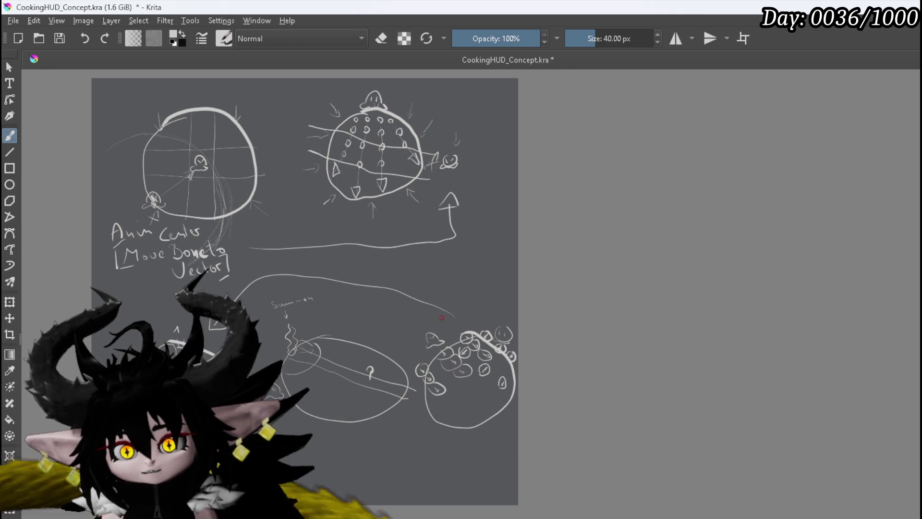
pyautogui.moveTo(438, 317); pyautogui.dragTo(440, 308)
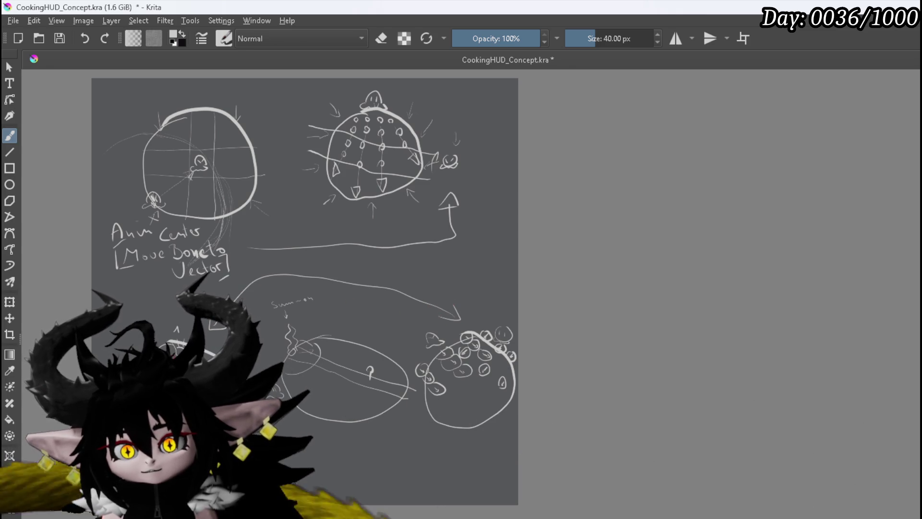